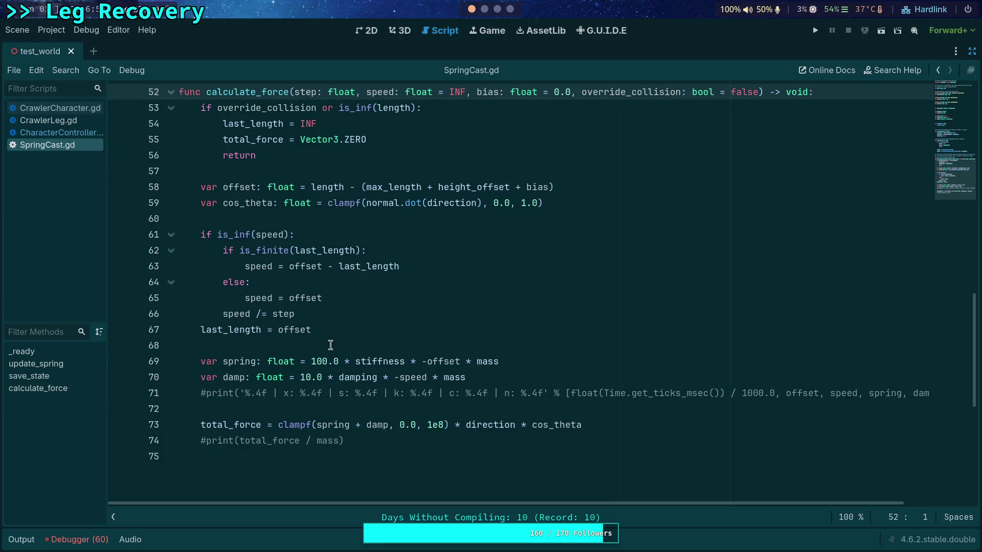
Step: Close SpringCast.gd and review the ground-force code in CharacterController.gd
right_click(43, 150)
click(59, 184)
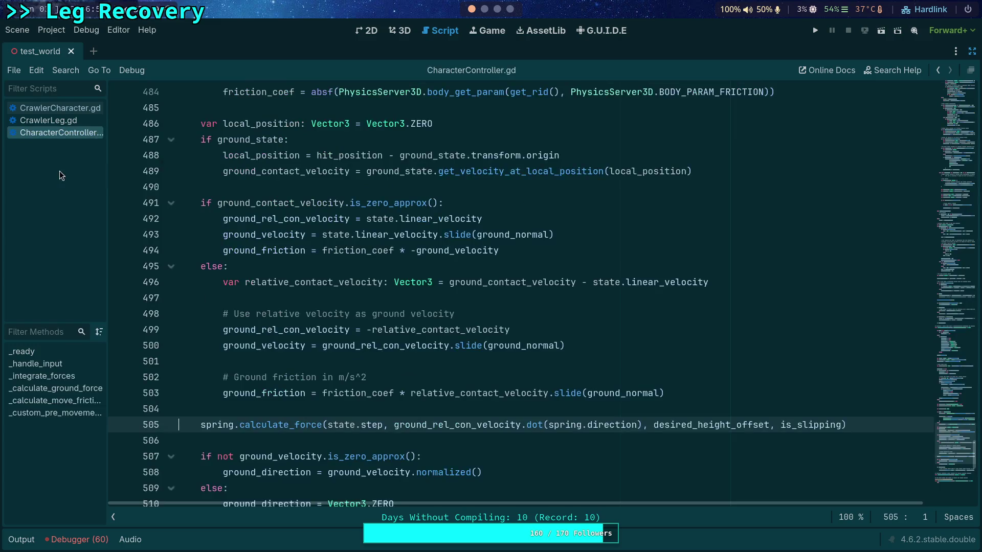
scroll(337, 359, down, 3)
scroll(337, 359, down, 1)
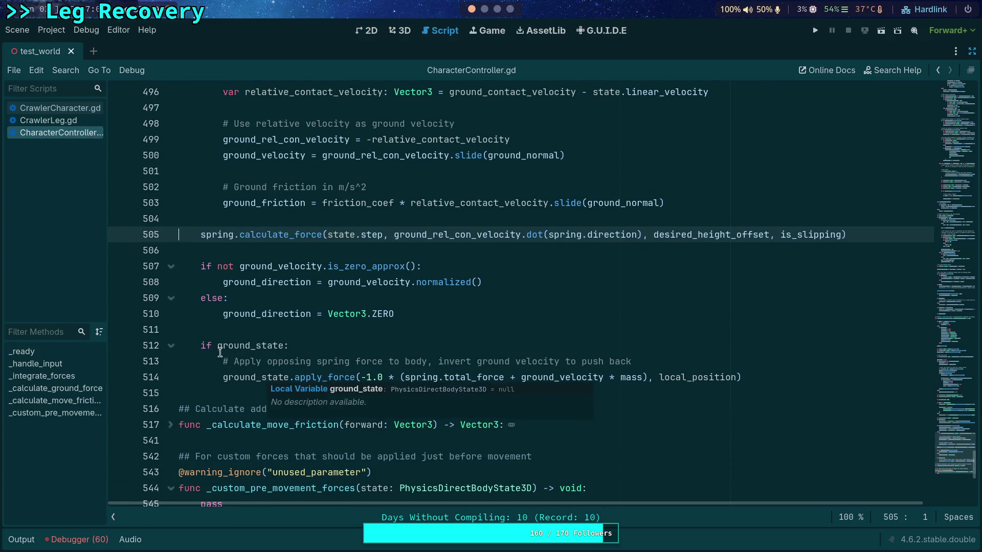
mouse_move(247, 310)
scroll(247, 310, up, 4)
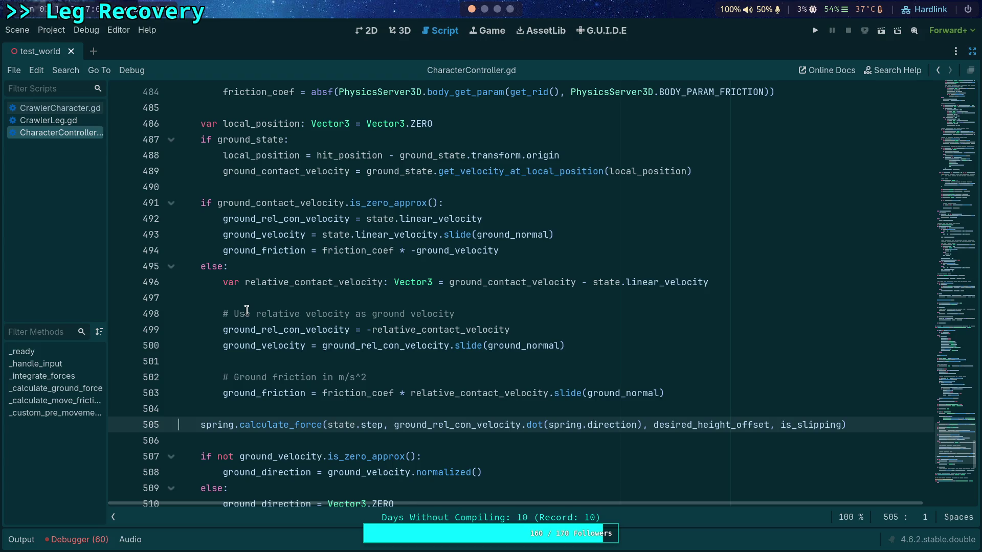
mouse_move(430, 328)
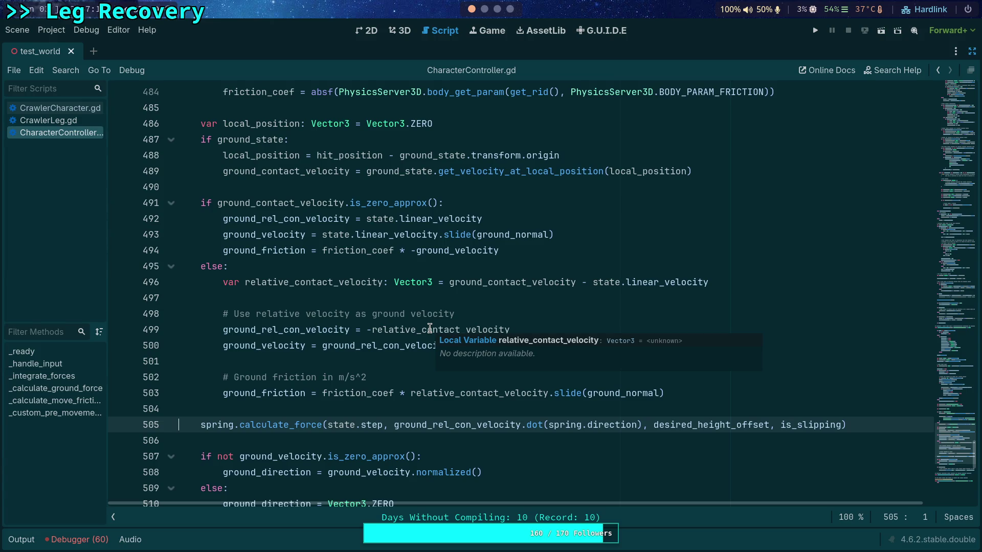
scroll(350, 294, up, 8)
scroll(354, 293, up, 5)
scroll(355, 294, up, 3)
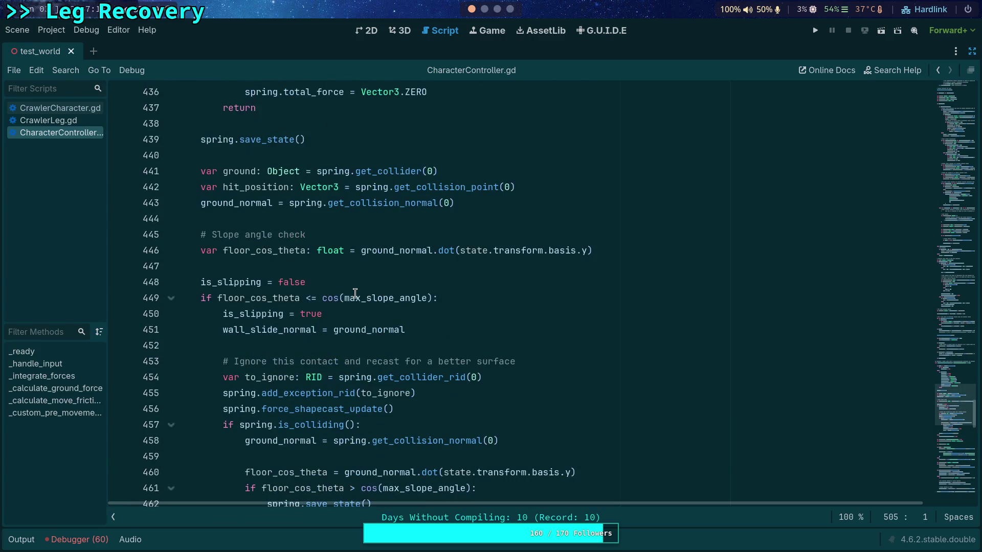
scroll(355, 294, up, 5)
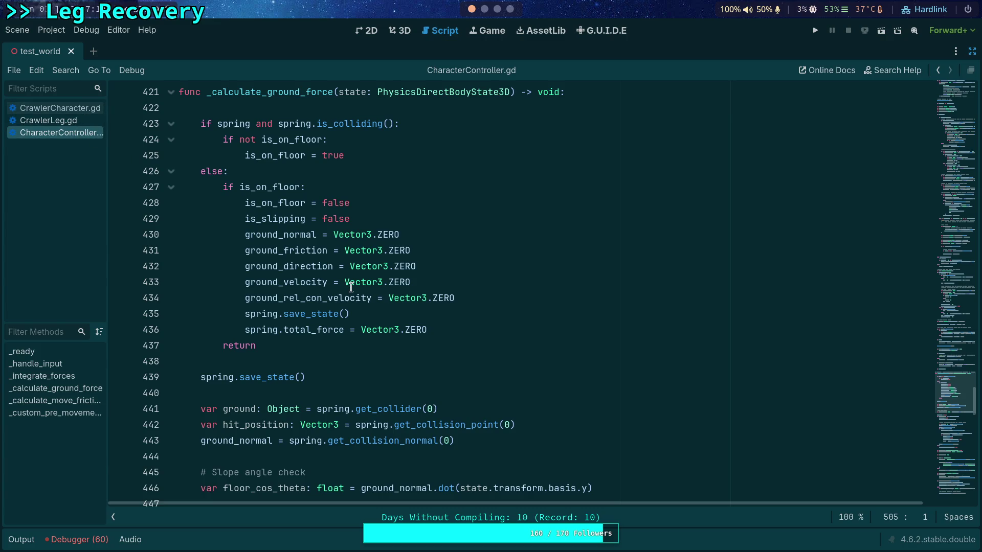
scroll(352, 287, up, 6)
scroll(329, 275, up, 2)
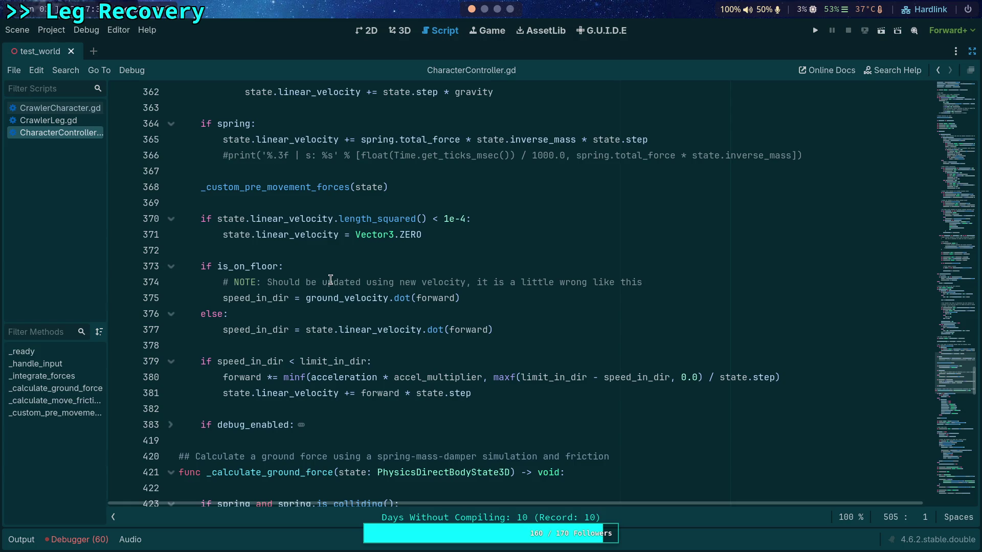
Step: Open CrawlerCharacter.gd at the leg loop that scales friction_coeff by 0.1
scroll(451, 268, down, 20)
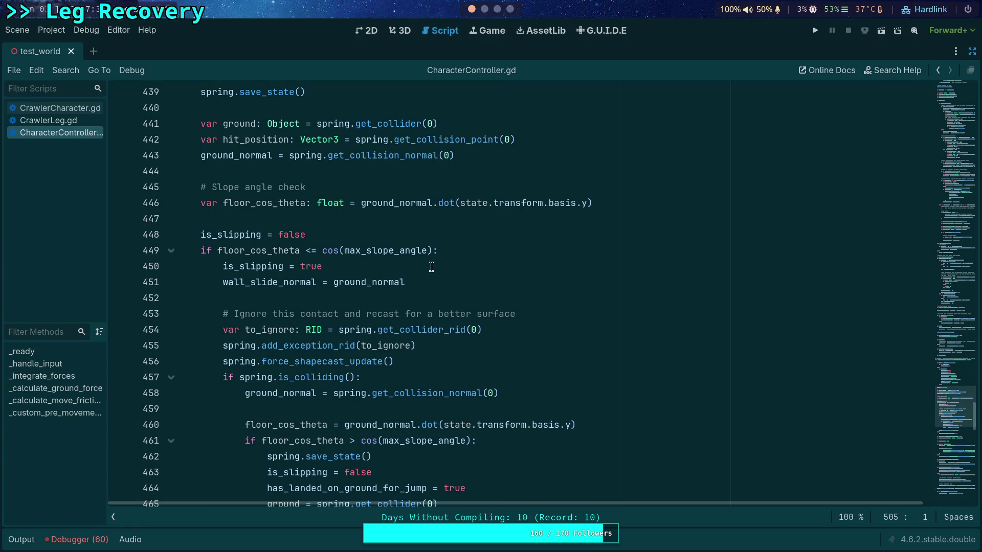
scroll(431, 266, down, 5)
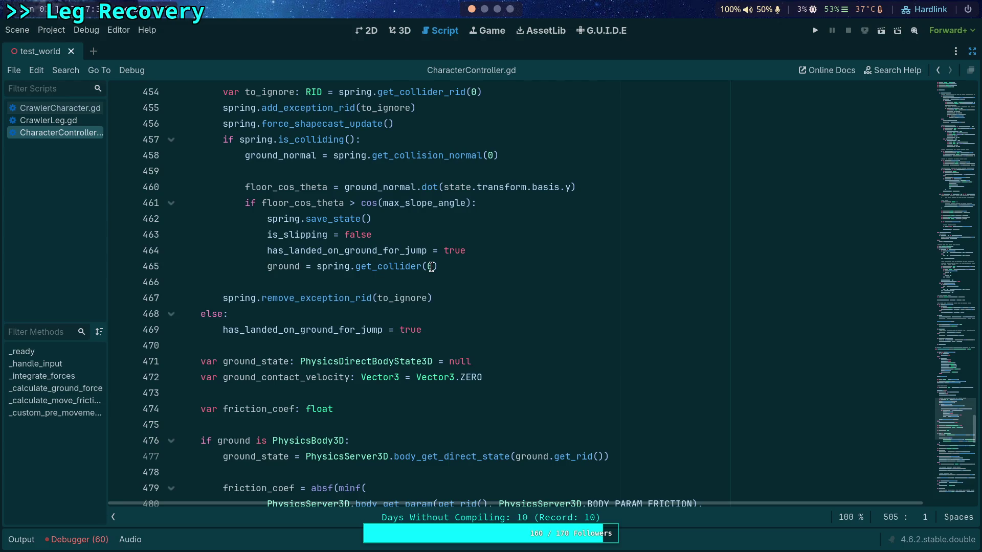
click(50, 109)
scroll(439, 290, down, 1)
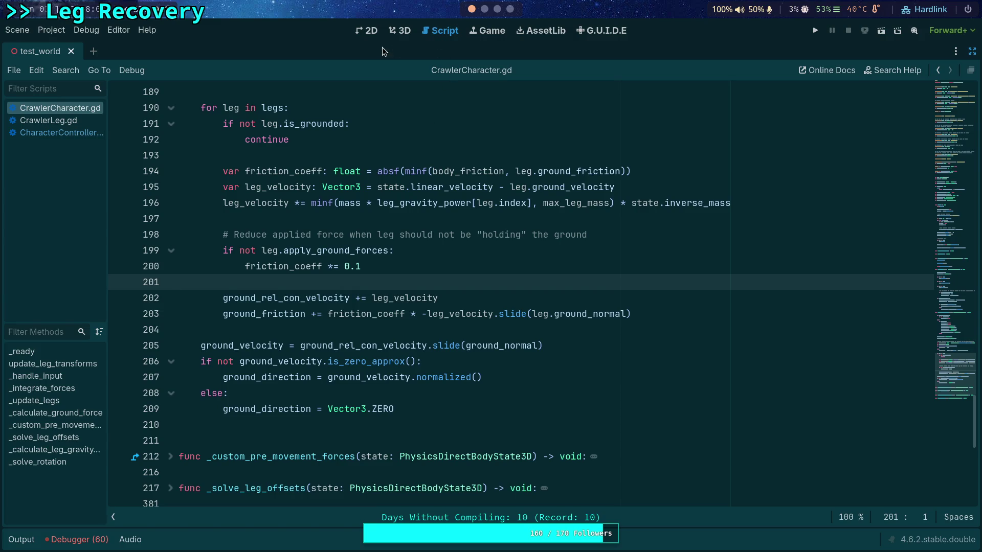
Step: Switch to the 3D viewport of test_world showing the pink crawler character
click(400, 32)
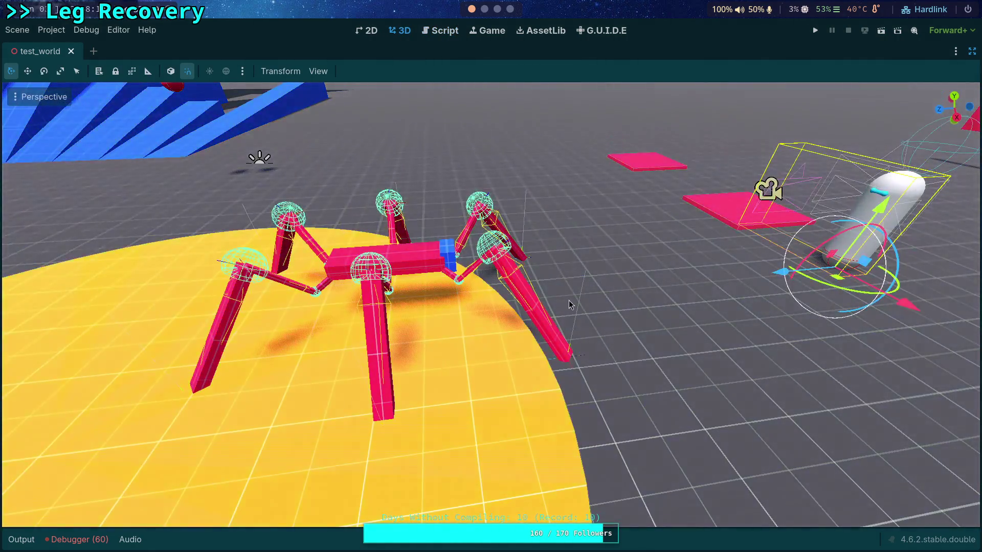
Step: Frame the crawler, fly toward the pink plates and bring back the Scene dock
key(f)
mouse_move(491, 307)
mouse_down()
mouse_move(583, 318)
mouse_move(450, 294)
mouse_up()
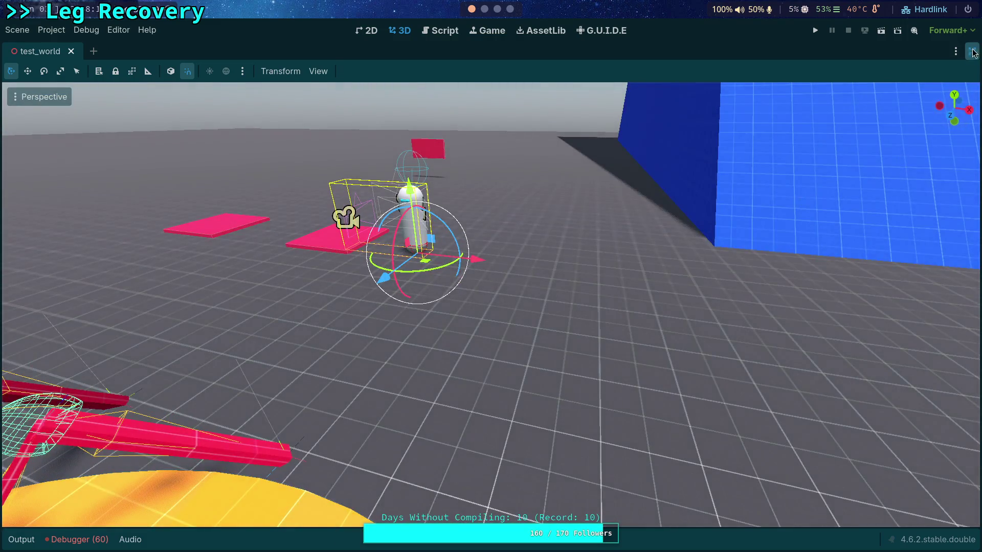
click(973, 51)
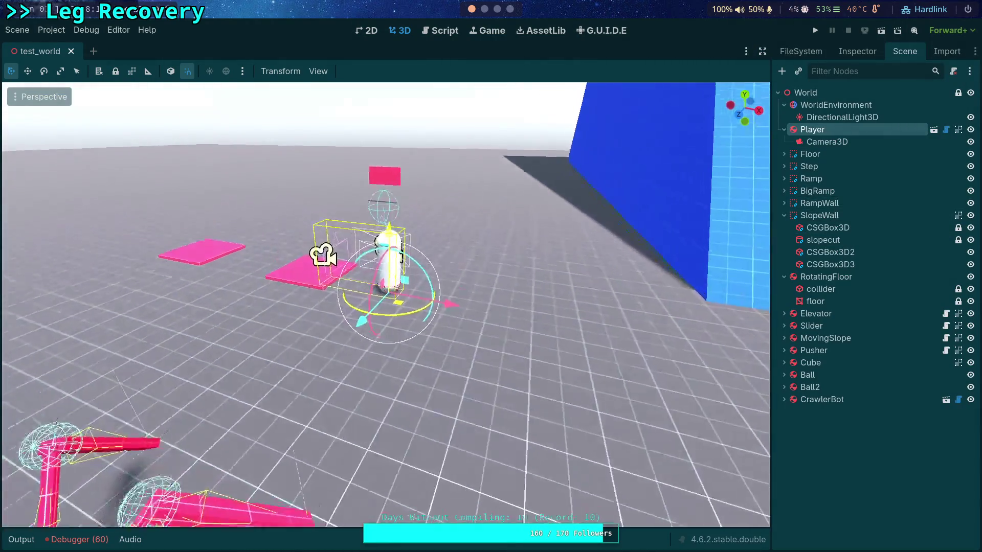
Step: Duplicate the Slider node as Slider2 and select its collider child
click(814, 326)
right_click(808, 327)
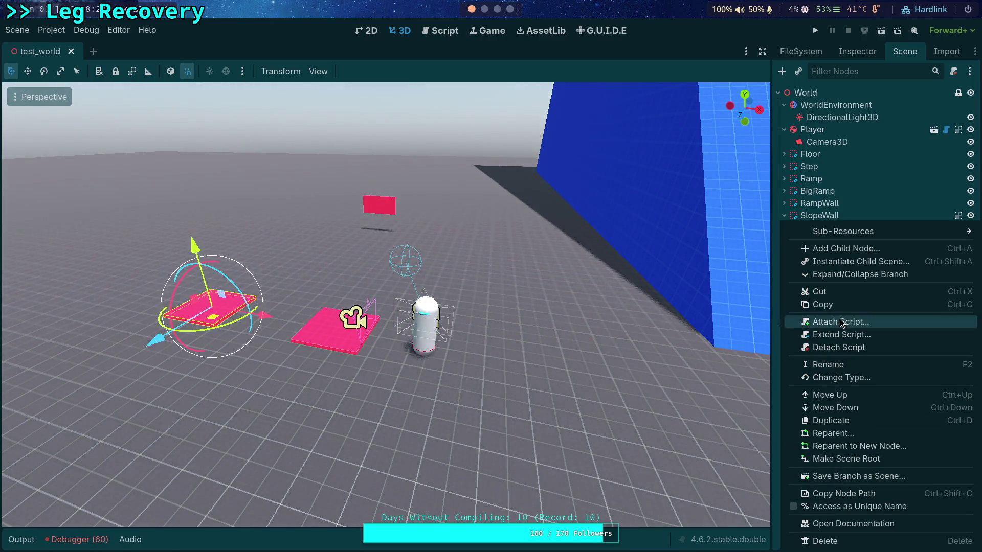
click(838, 421)
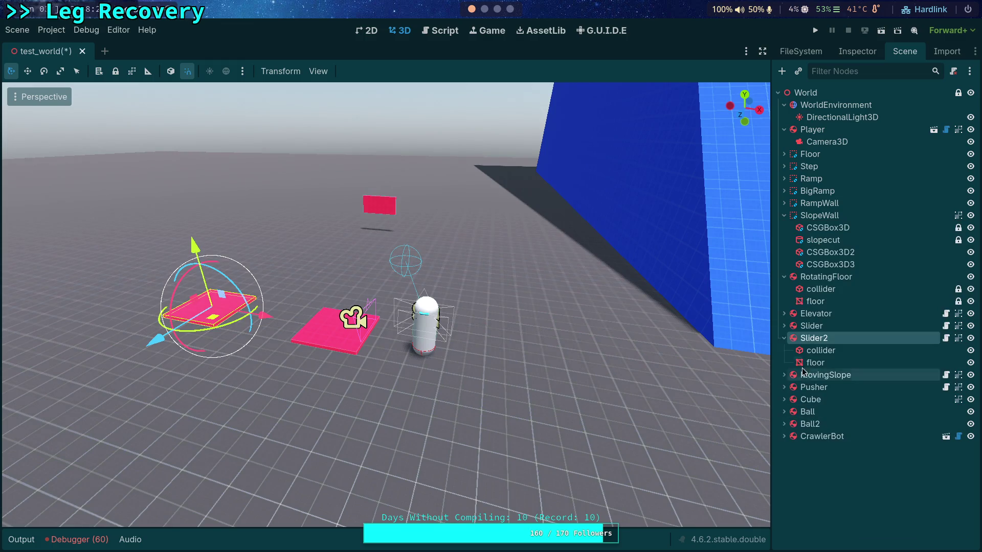
mouse_move(328, 296)
mouse_down()
mouse_move(745, 328)
mouse_move(307, 274)
mouse_move(241, 394)
mouse_move(259, 418)
mouse_move(399, 343)
mouse_up()
click(842, 352)
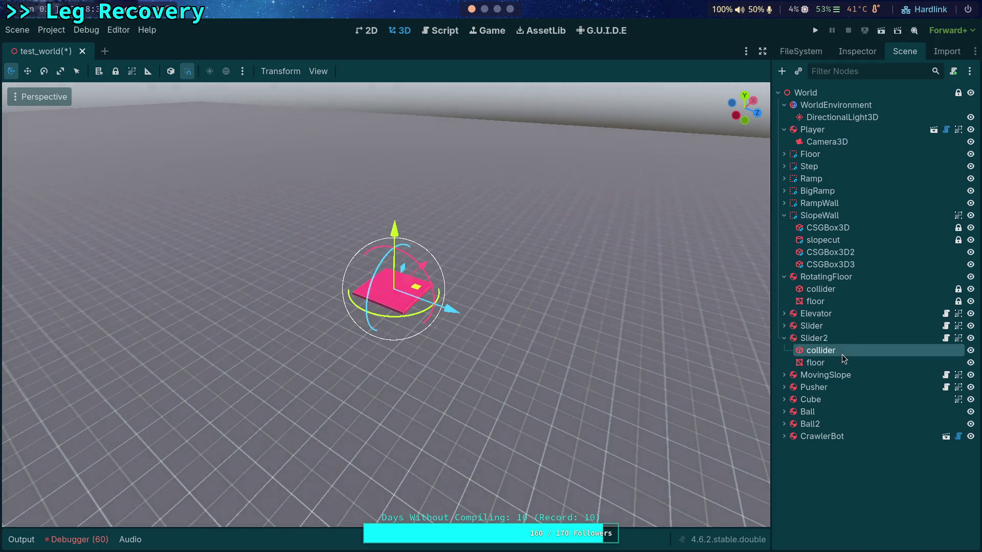
Step: Make Slider2's collider BoxShape3D unique and set its size to 8 × 8 m
click(851, 51)
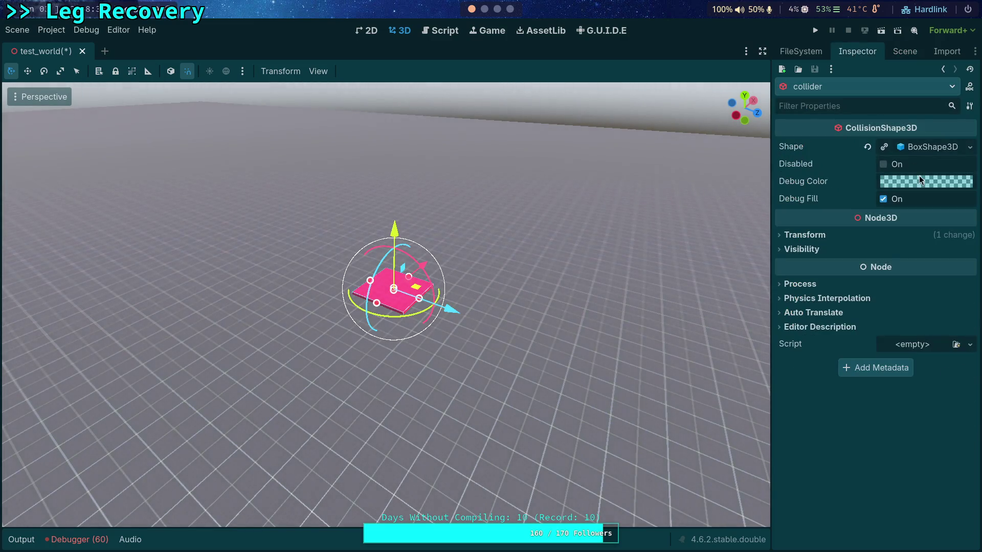
click(969, 147)
click(878, 347)
click(929, 151)
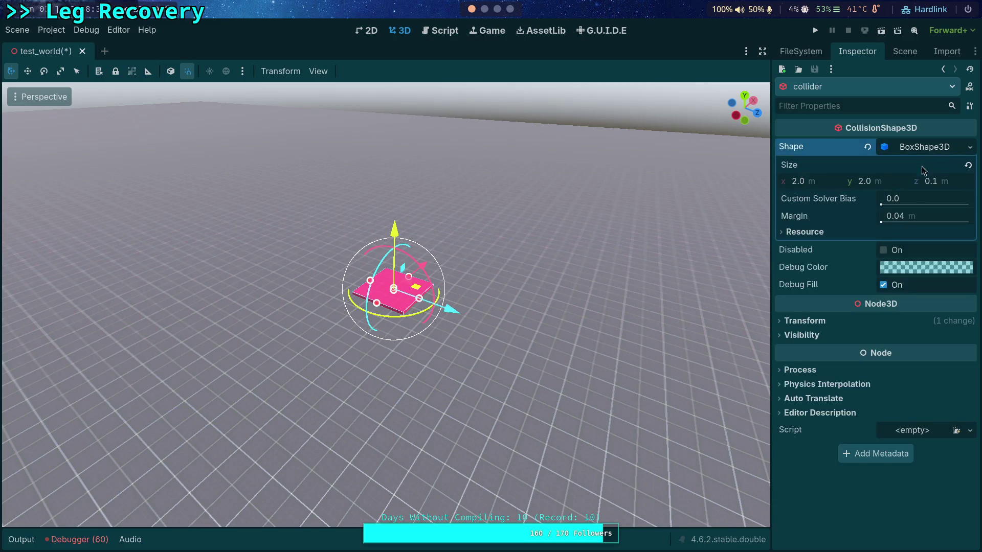
click(801, 179)
text(5)
click(893, 178)
text(5)
key(Return)
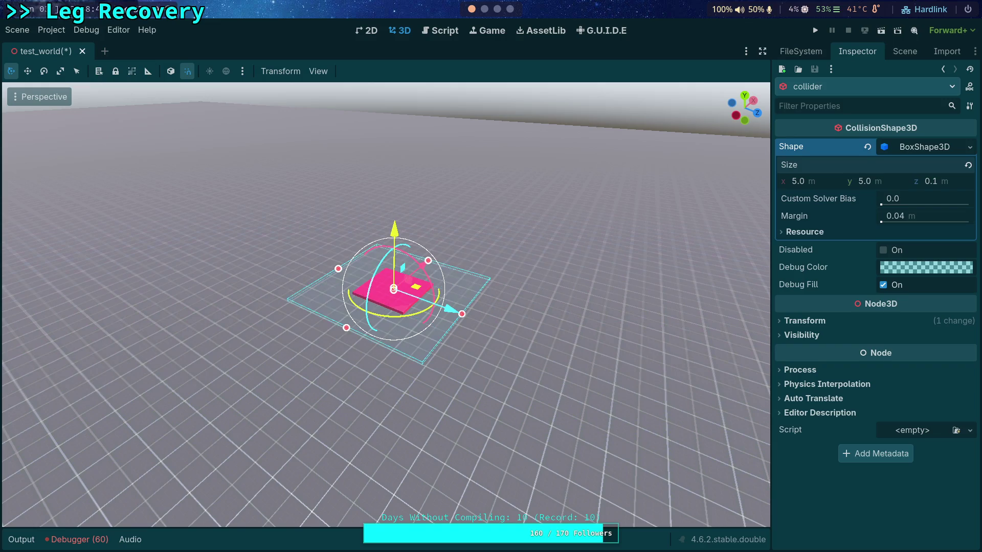
click(813, 182)
text(8)
key(Return)
click(886, 180)
text(8)
key(Tab)
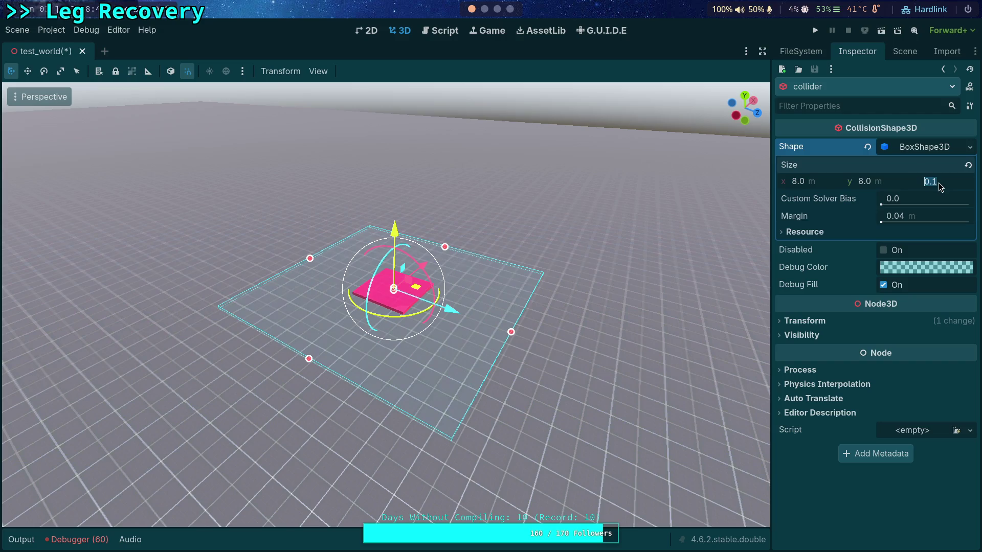
Step: Make Slider2's floor BoxMesh unique and resize it to 8 × 8 m
click(902, 51)
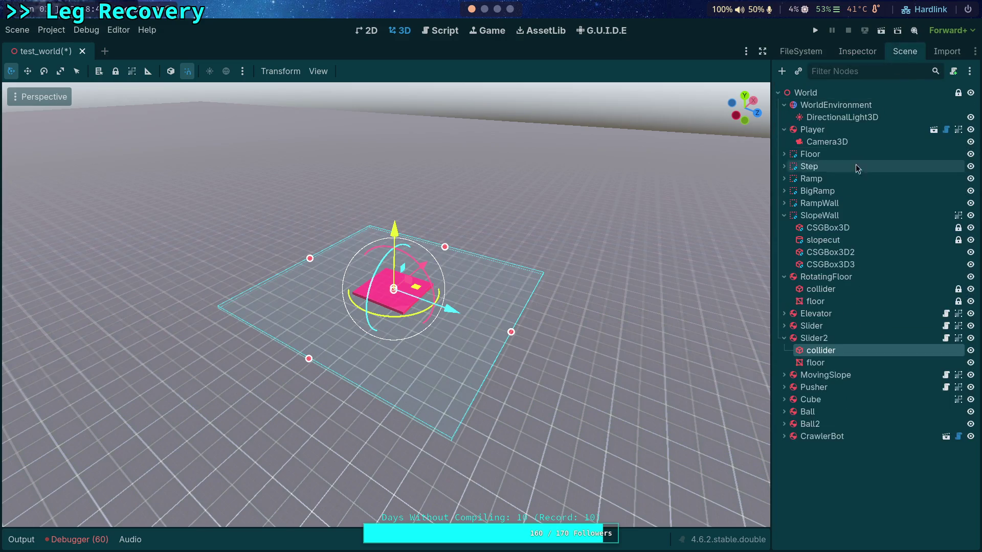
click(816, 363)
click(852, 55)
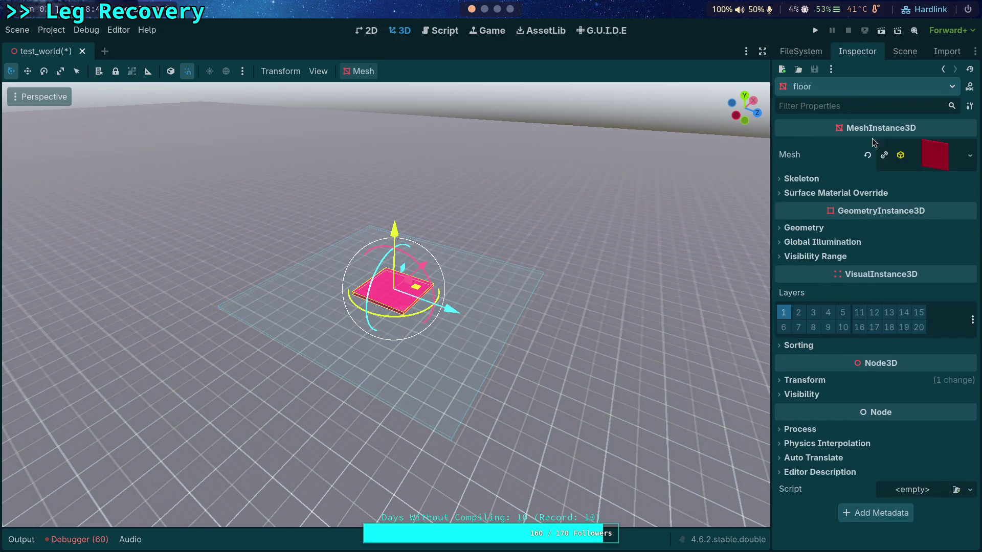
click(928, 154)
click(963, 155)
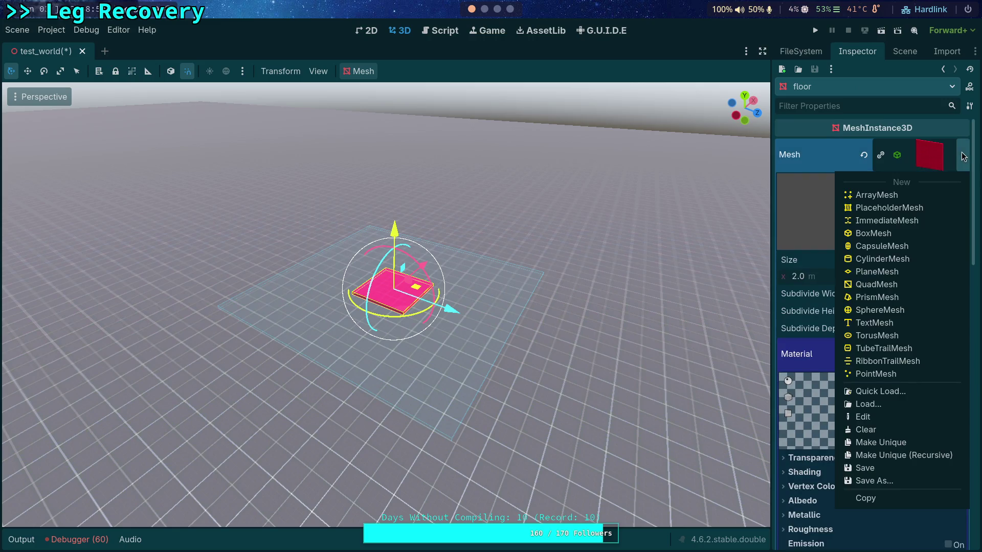
click(881, 443)
click(813, 283)
text(8)
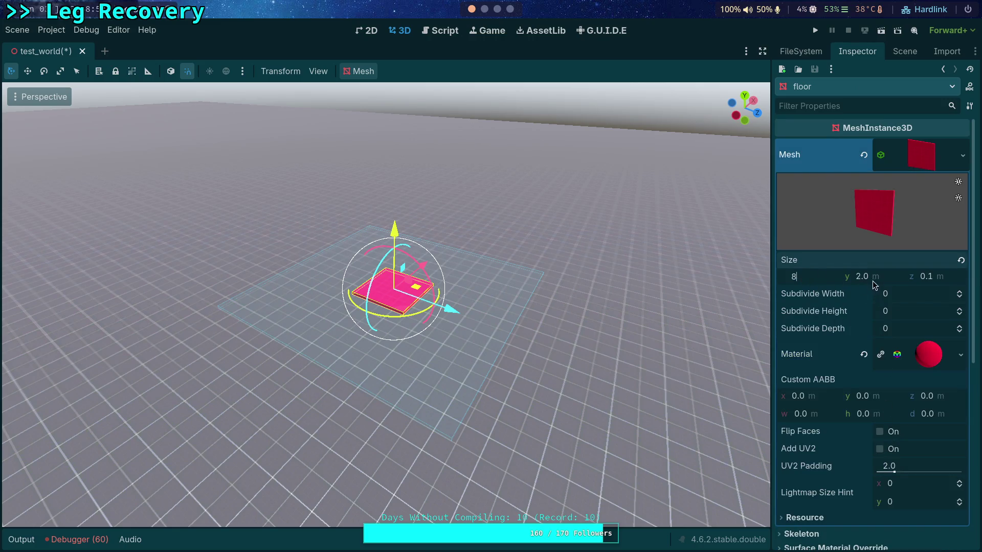
click(883, 279)
key(Return)
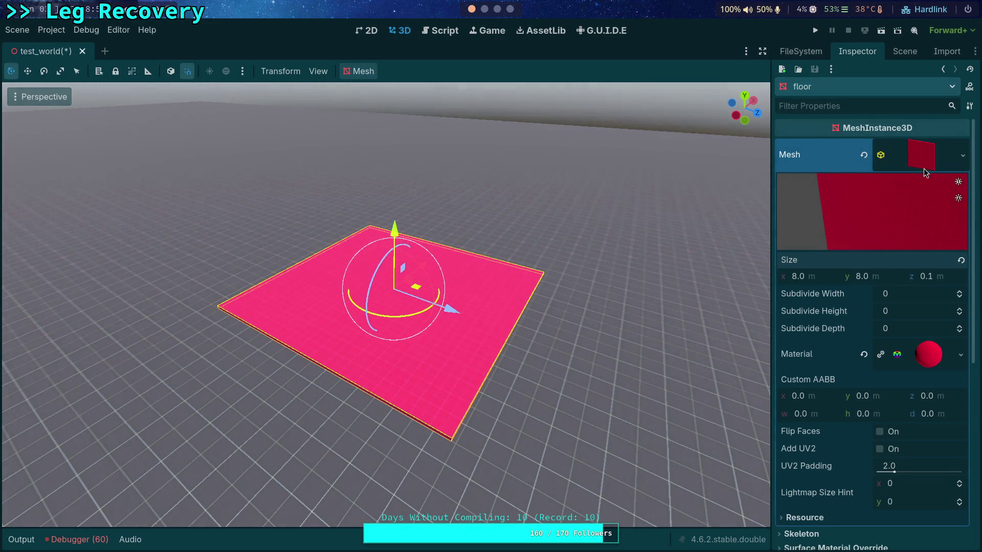
click(923, 168)
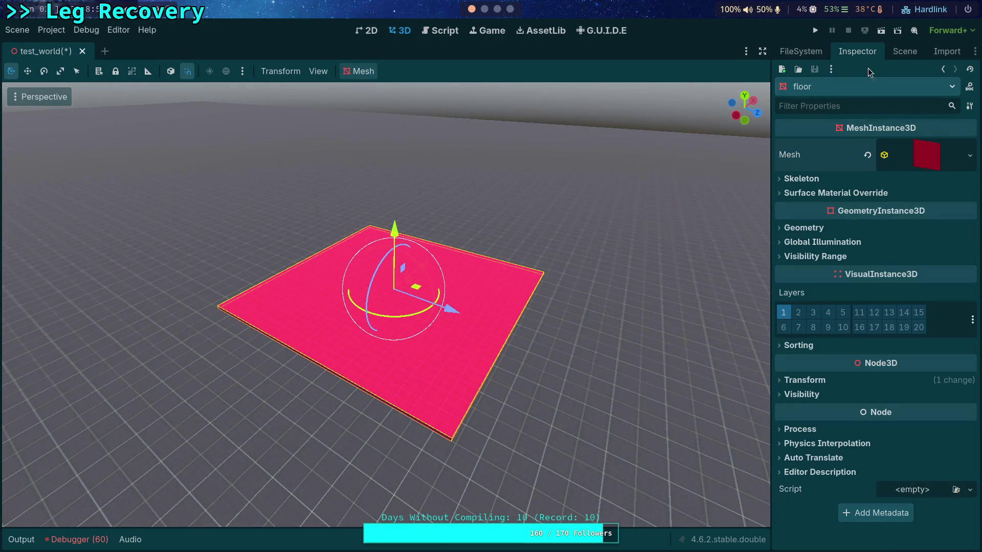
click(905, 51)
click(813, 339)
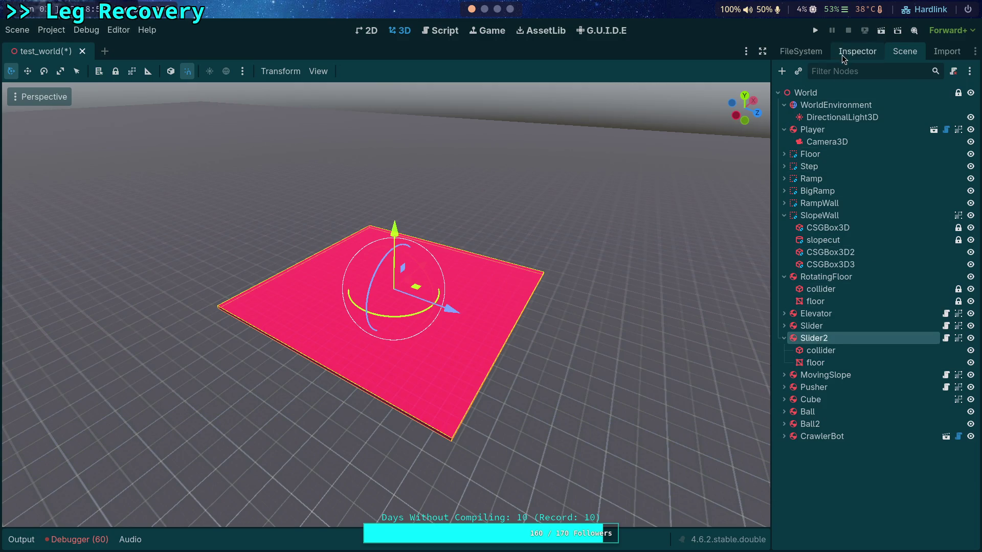
Step: Frame and select the second pink slider slab in the viewport
click(842, 54)
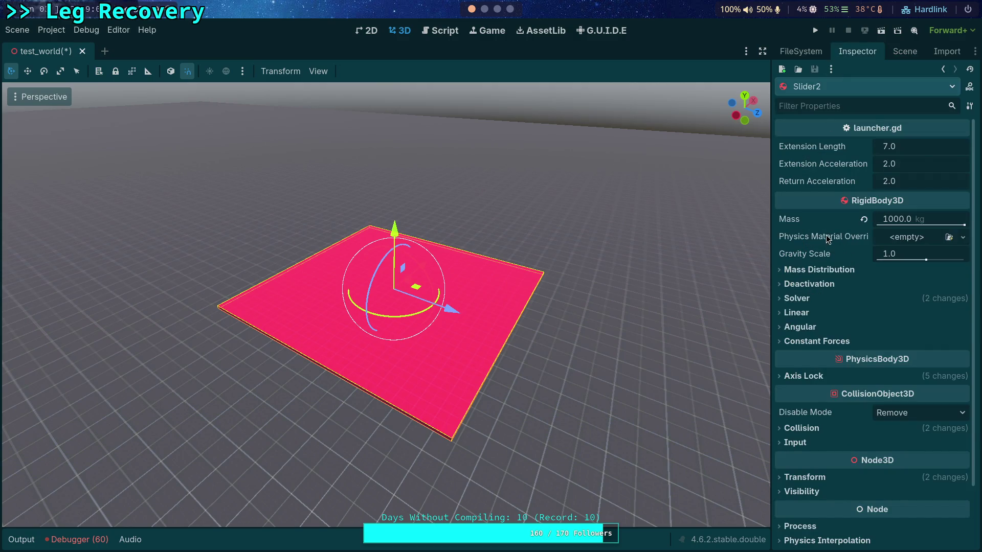
mouse_move(625, 253)
mouse_down()
mouse_move(685, 260)
mouse_move(336, 215)
mouse_up()
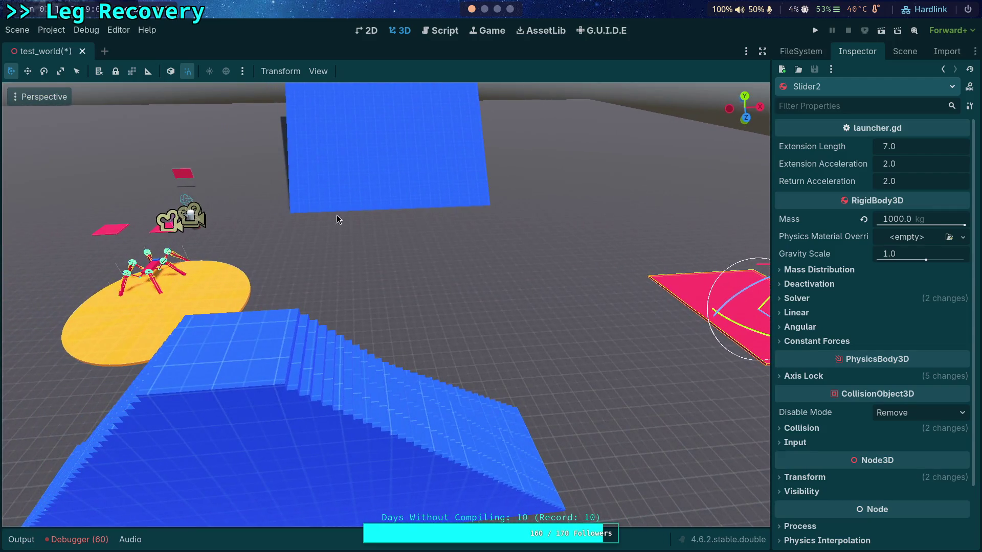
click(104, 232)
key(f)
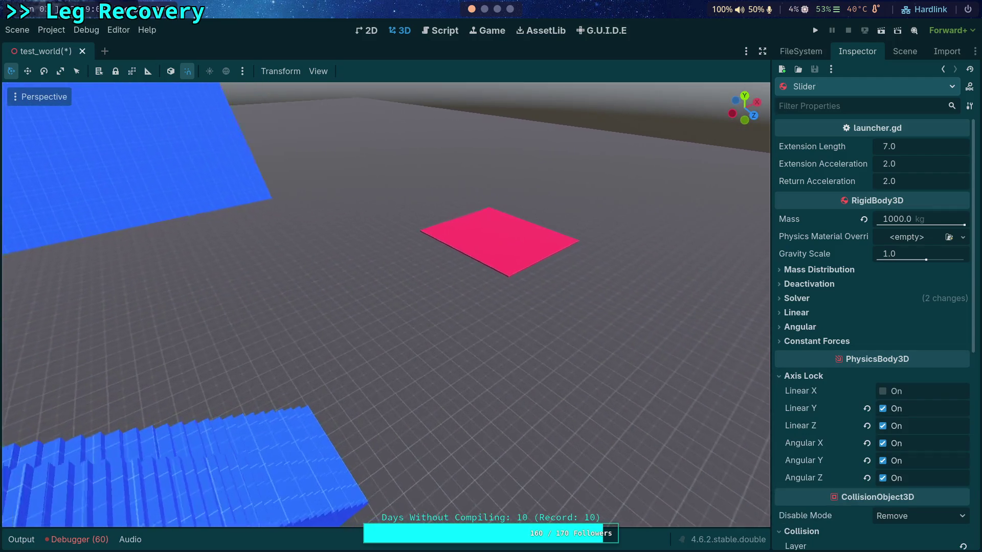
click(502, 266)
click(170, 71)
mouse_move(471, 297)
mouse_down()
mouse_move(471, 255)
mouse_move(563, 280)
mouse_up()
scroll(563, 279, up, 4)
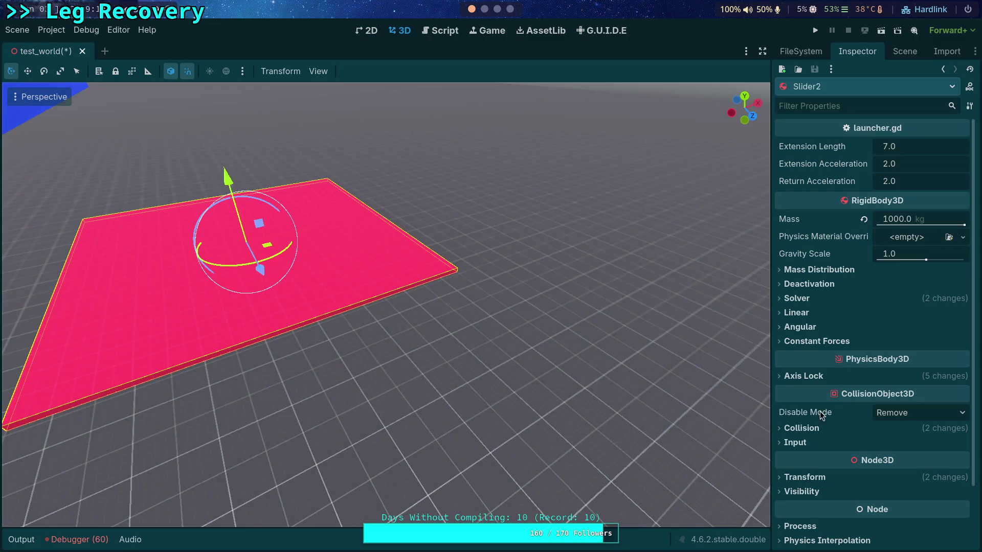
Step: Reset Slider2's rotation to zero and lock Linear X while unlocking Linear Z
click(818, 475)
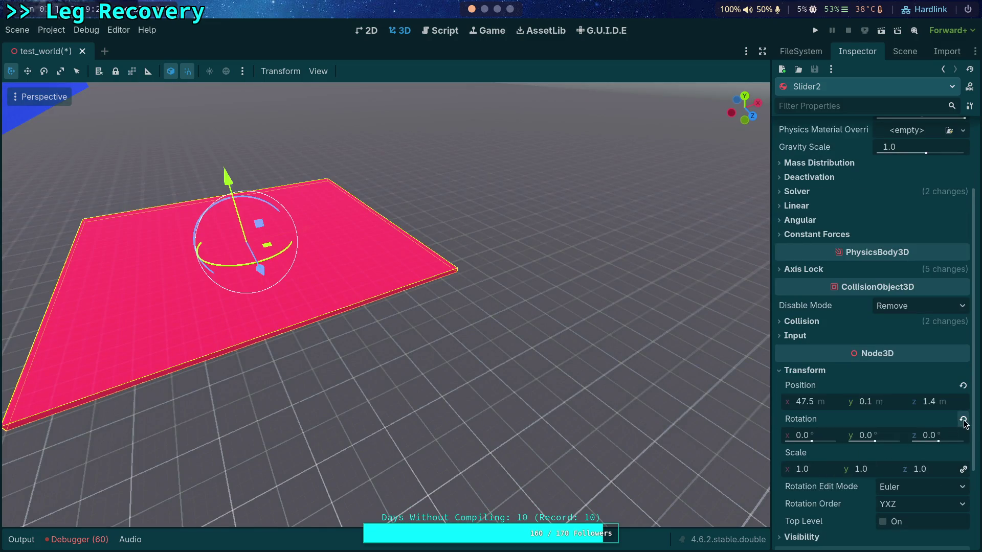
click(795, 371)
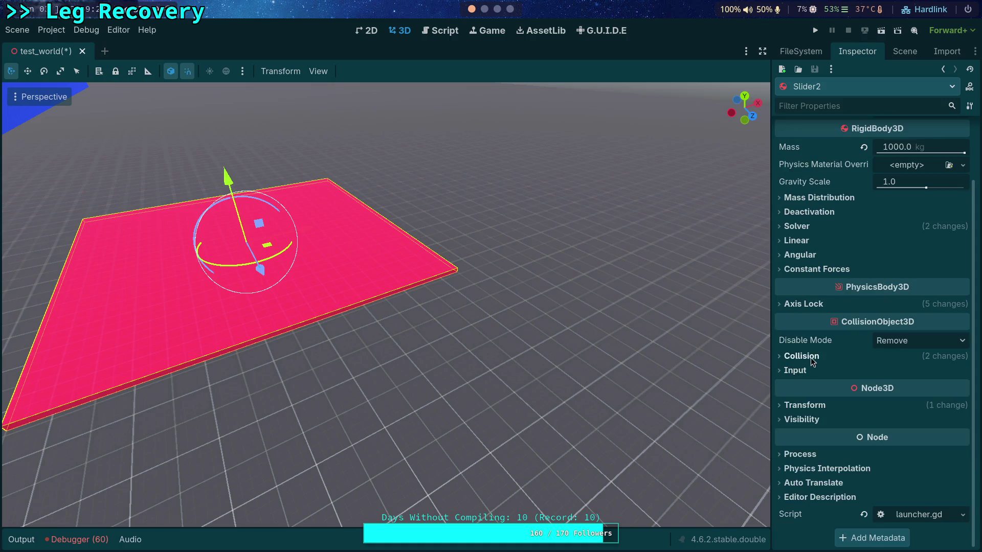
click(800, 305)
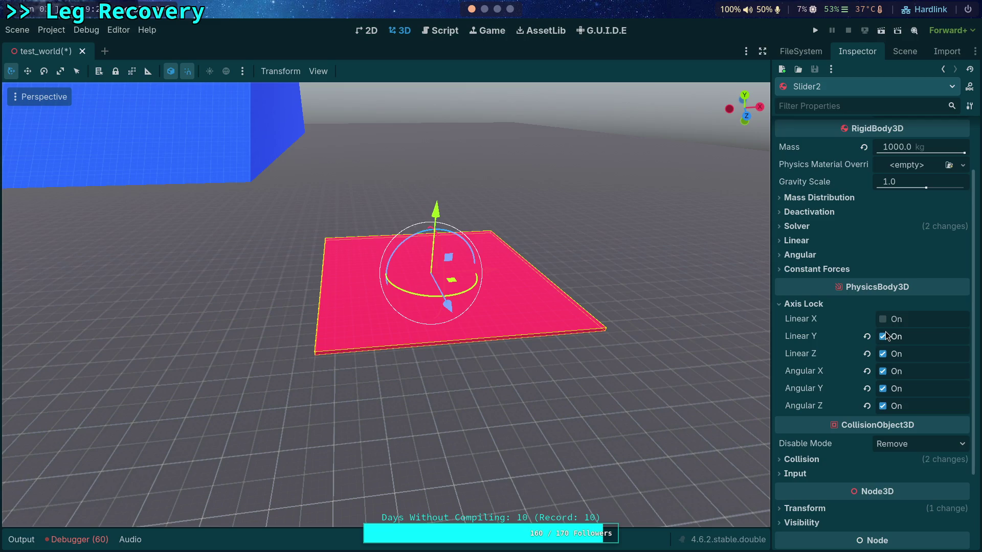
click(884, 354)
click(884, 320)
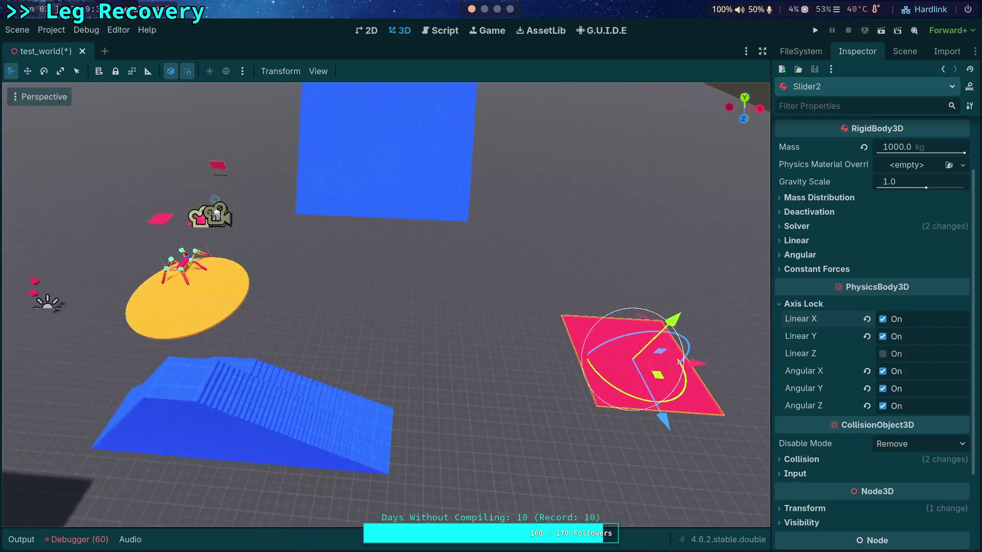
click(211, 278)
Step: Place CrawlerBot on the pink platform, put the Player beside it turned 90°, and run
drag(211, 278, 690, 382)
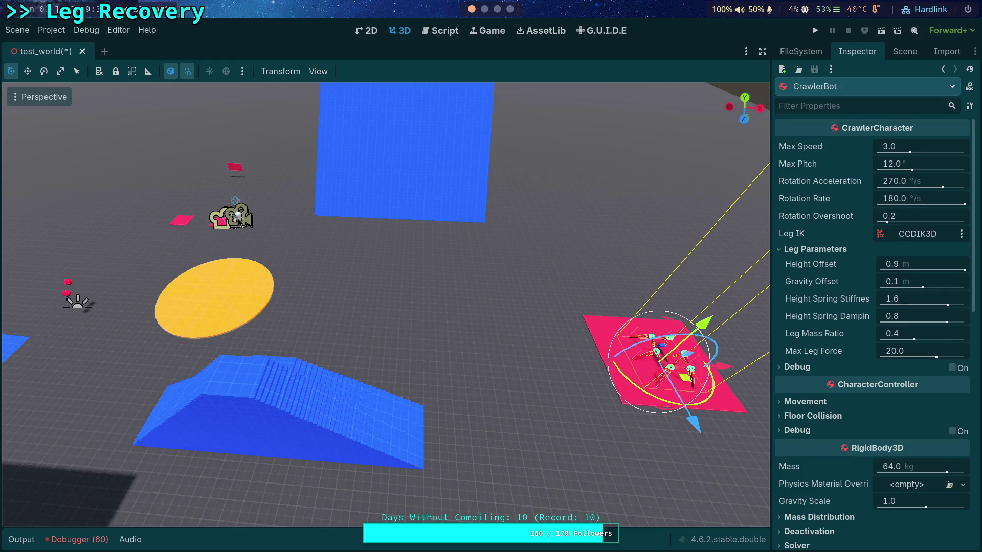
click(238, 219)
mouse_move(245, 221)
mouse_down()
mouse_move(358, 253)
mouse_move(560, 288)
mouse_move(520, 320)
mouse_up()
mouse_move(516, 361)
mouse_down()
mouse_move(534, 355)
mouse_move(613, 377)
mouse_move(597, 380)
mouse_up()
click(815, 31)
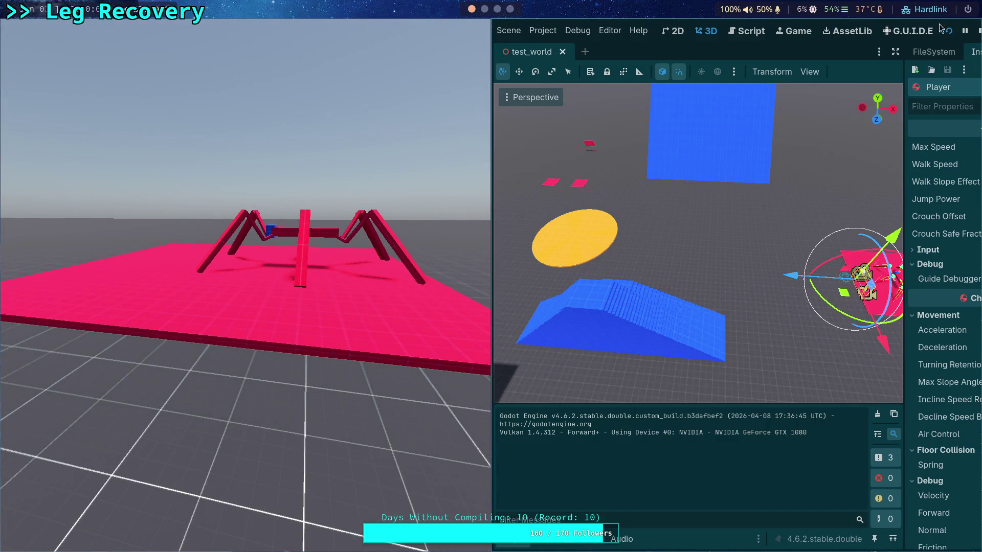
Step: Stop the game and orbit the 3D view to centre on the player
click(979, 32)
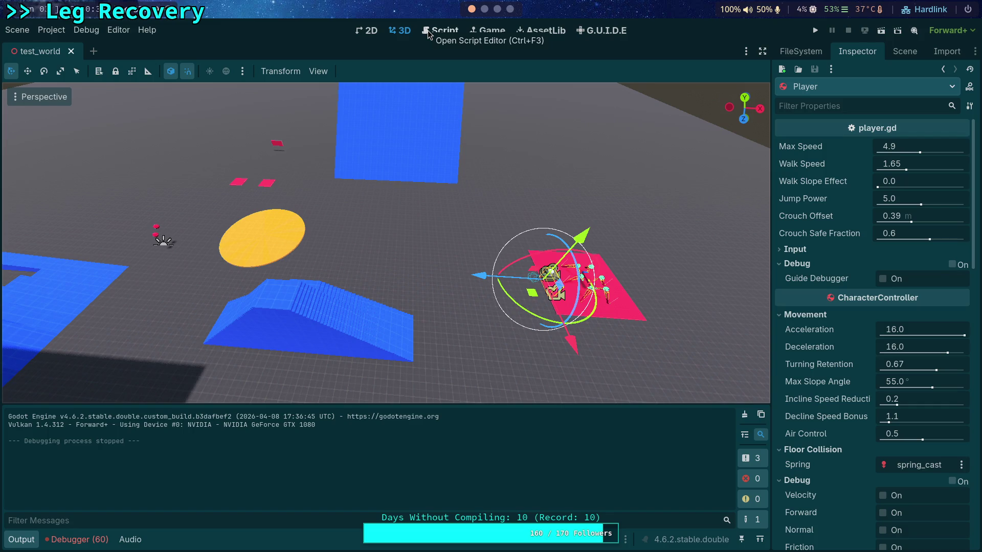
mouse_move(305, 210)
mouse_down()
mouse_move(230, 215)
mouse_move(272, 204)
mouse_move(321, 216)
mouse_up()
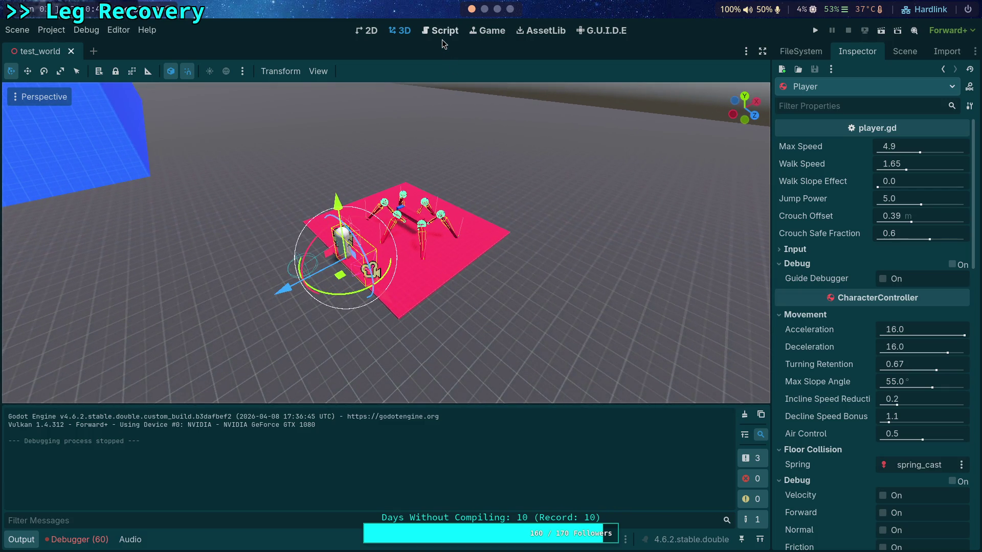
Step: Select CrawlerBot and open CrawlerLeg.gd in the script editor with the output log closed
click(409, 218)
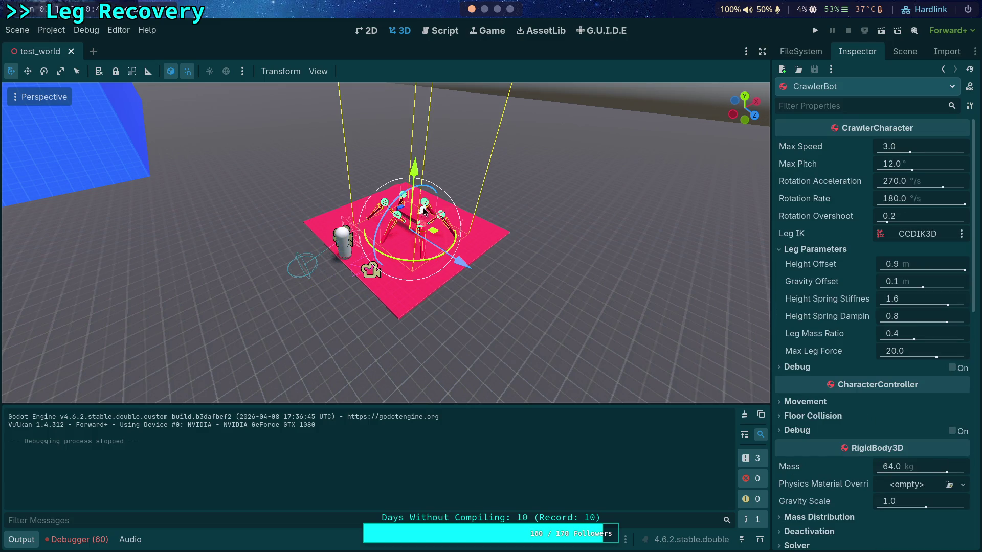
click(797, 367)
click(797, 368)
click(436, 30)
click(80, 119)
scroll(746, 185, up, 20)
scroll(472, 271, down, 10)
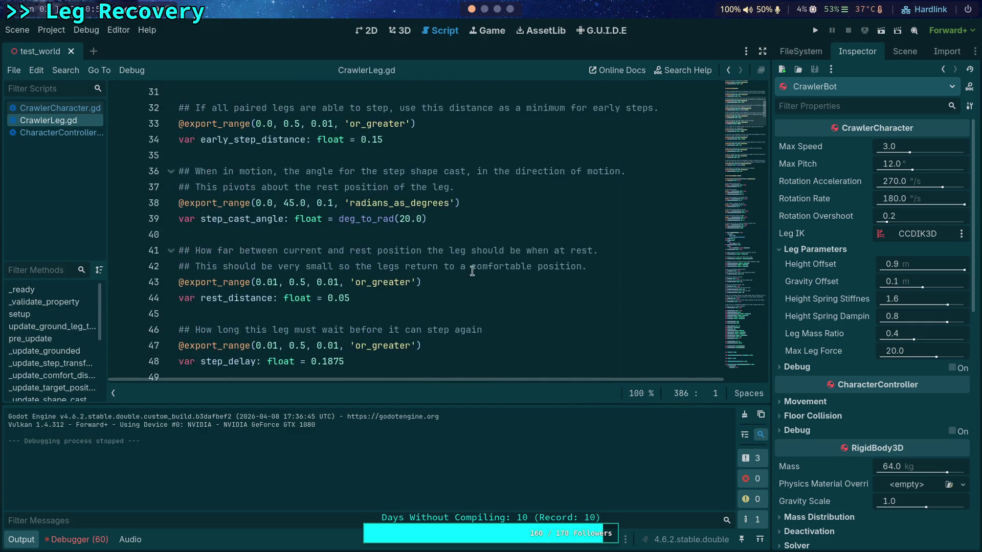
click(25, 537)
scroll(374, 280, up, 6)
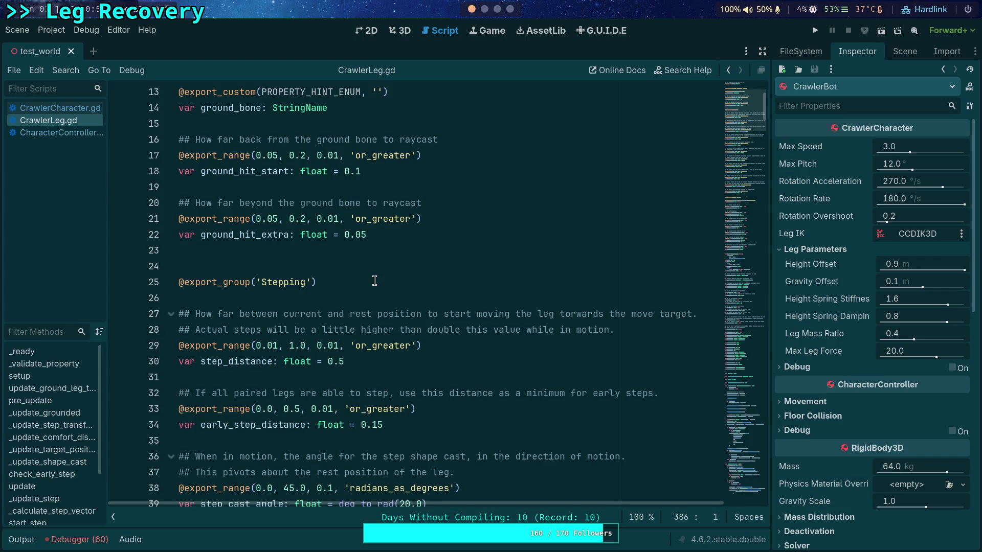
scroll(375, 280, down, 20)
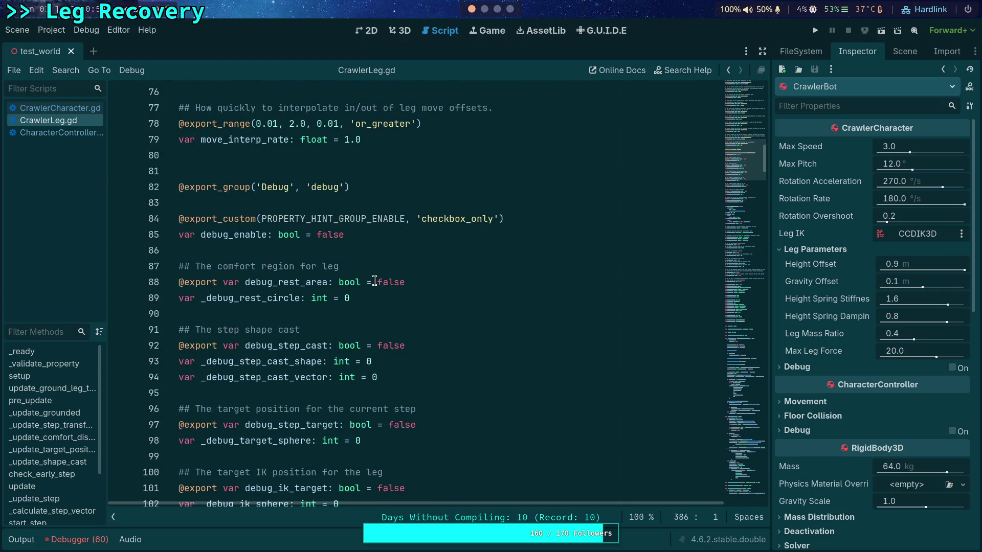
Step: Set debug_enable, debug_ik_target, debug_step_target and debug_rest_area to true and save
double_click(333, 235)
text(true)
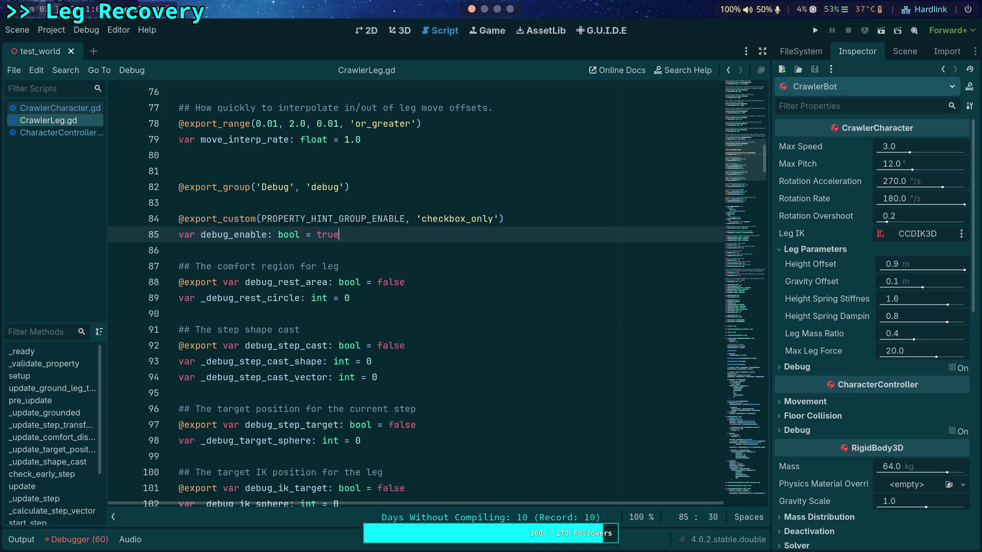
scroll(362, 295, down, 3)
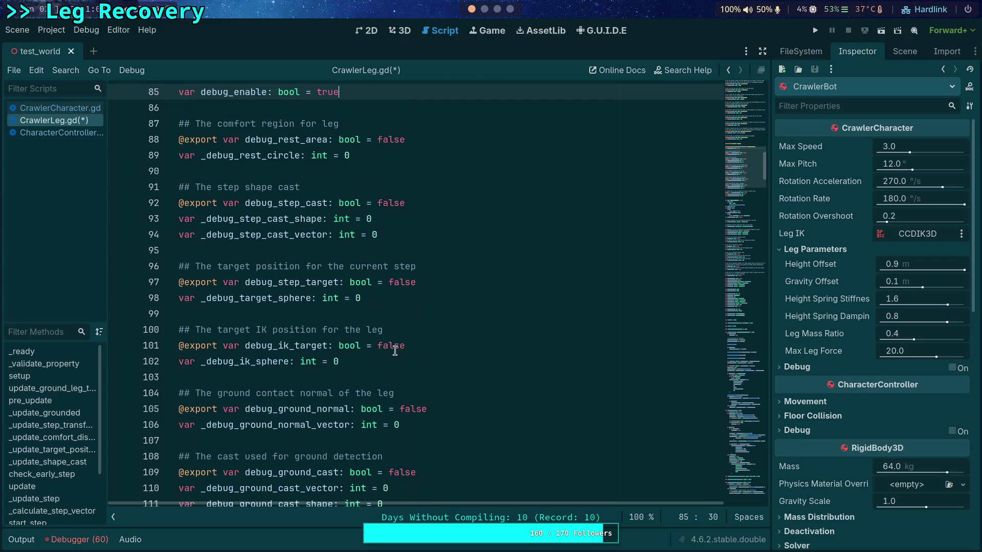
double_click(393, 346)
text(true)
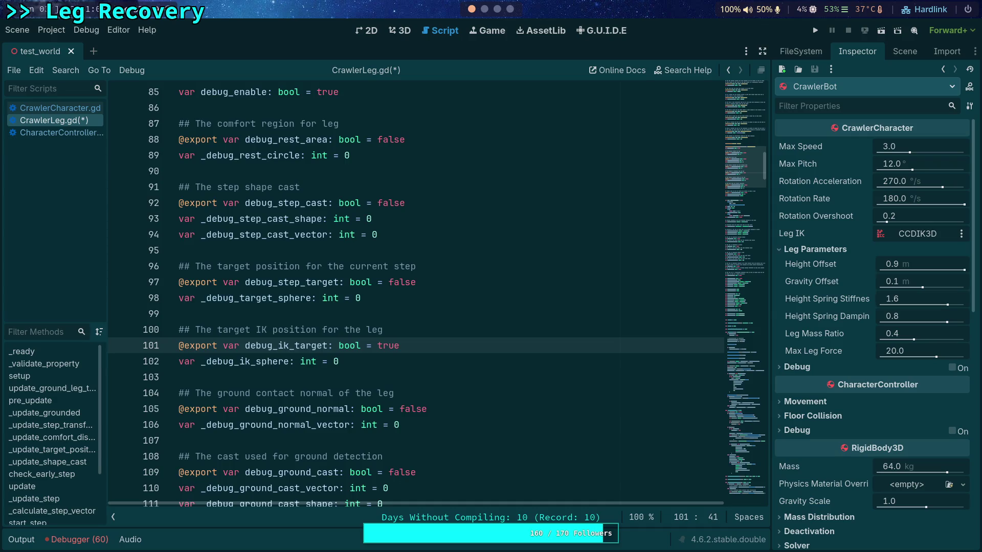
scroll(390, 370, down, 4)
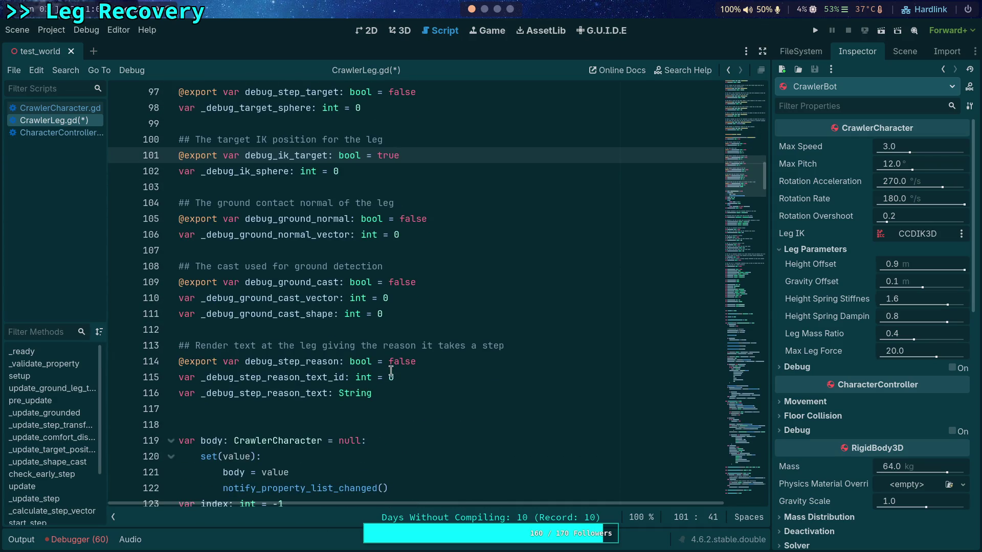
scroll(391, 371, up, 6)
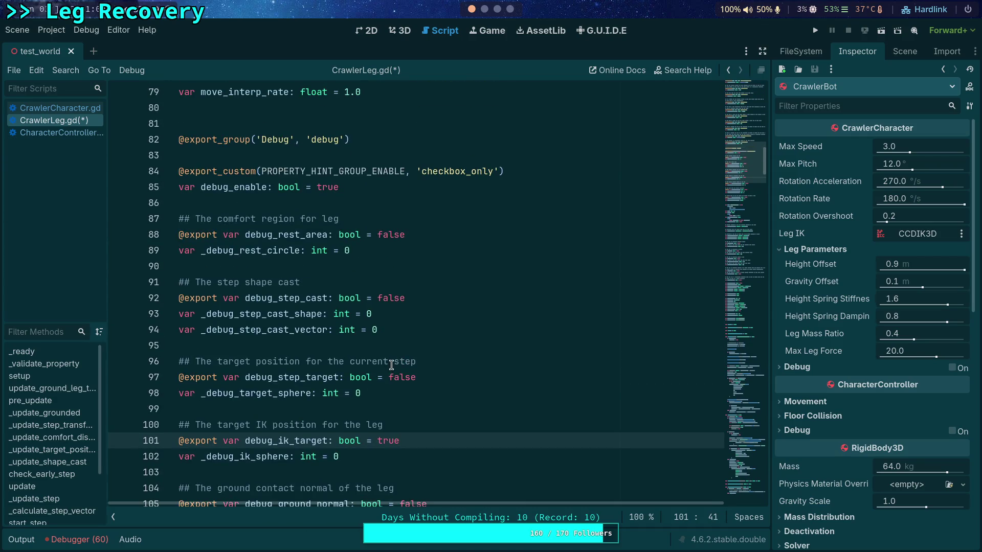
double_click(398, 377)
text(true)
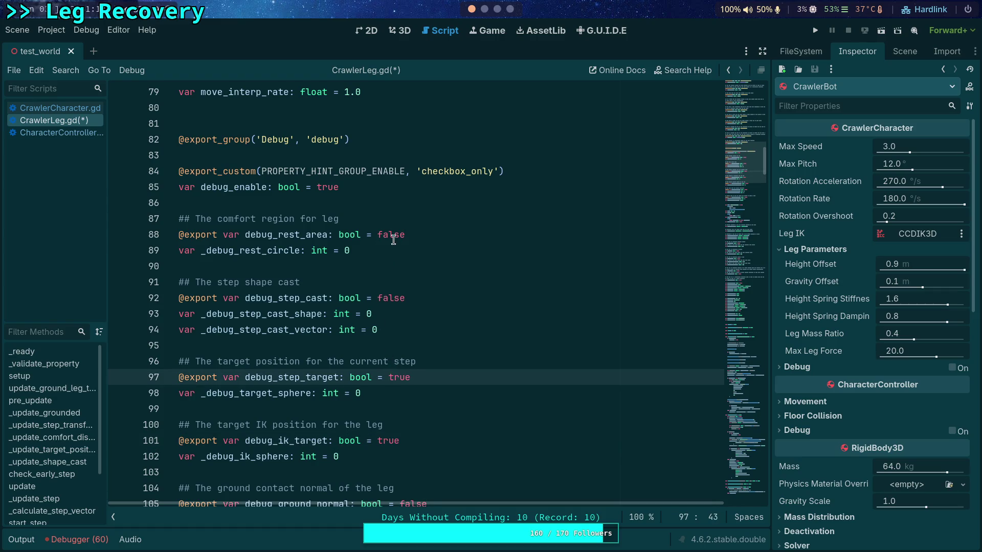
double_click(396, 233)
text(true)
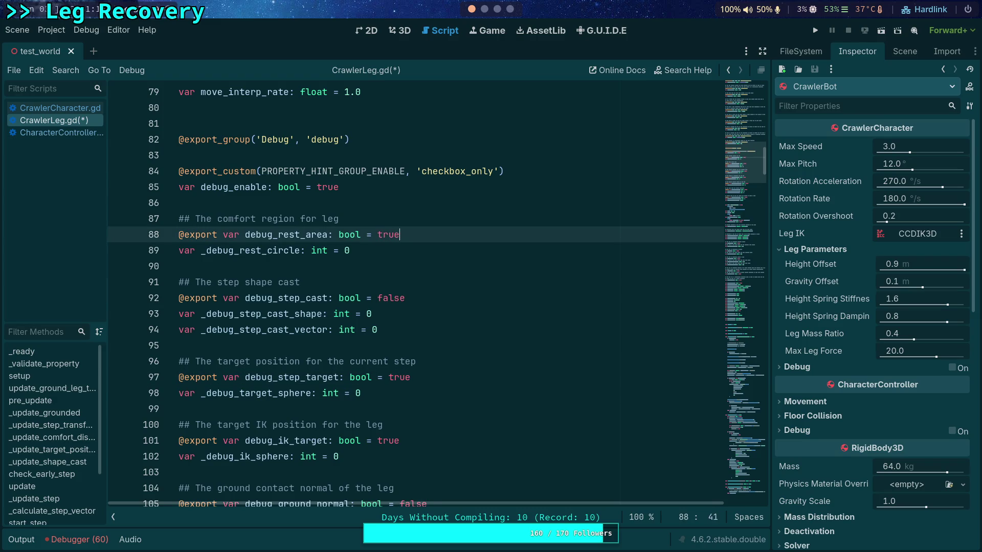
key(ctrl+s)
Step: Run the game to watch the leg debug rings, then stop it
key(F5)
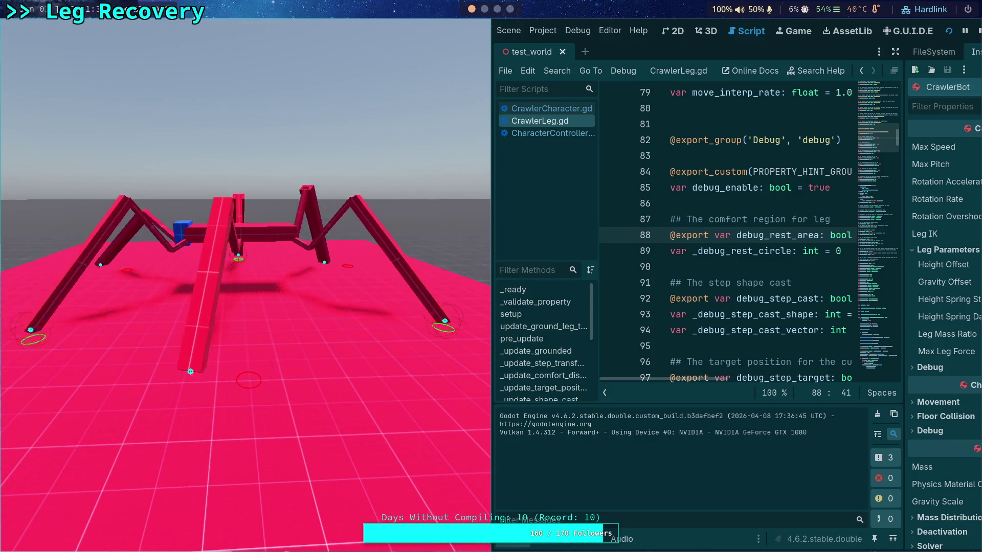
click(979, 32)
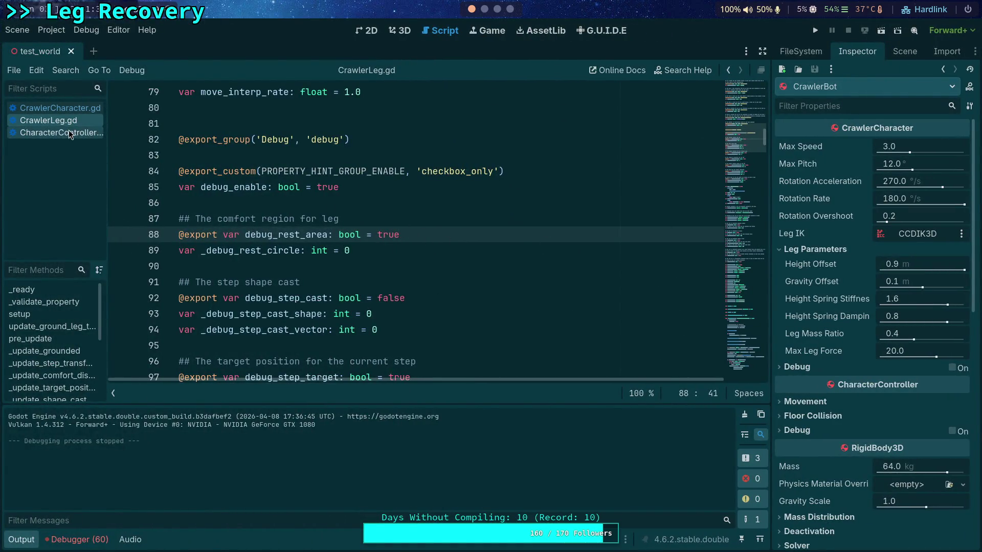
Step: Collapse the output panel, scroll to _update_target_position and select global_position on line 452
click(21, 540)
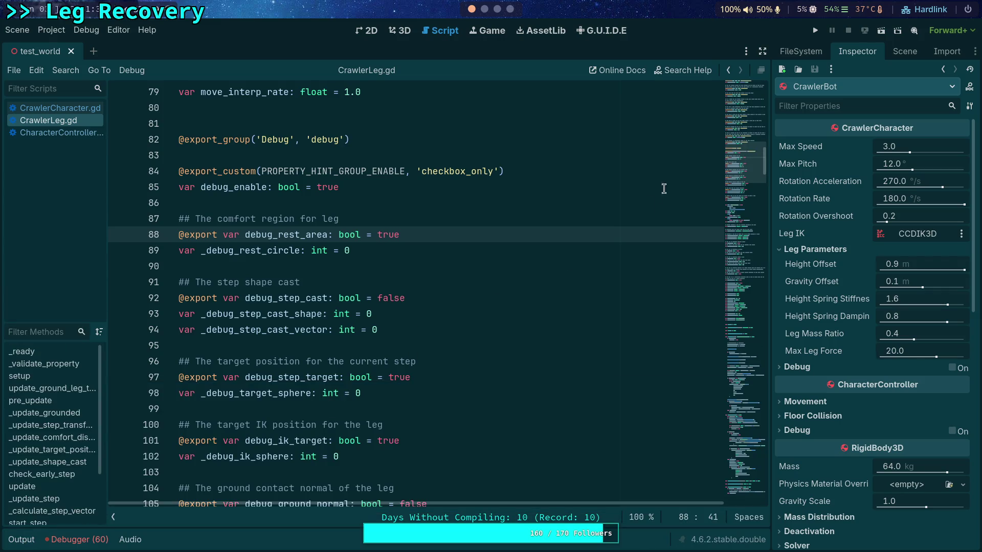
mouse_move(744, 162)
mouse_down()
mouse_move(752, 287)
mouse_move(754, 261)
mouse_up()
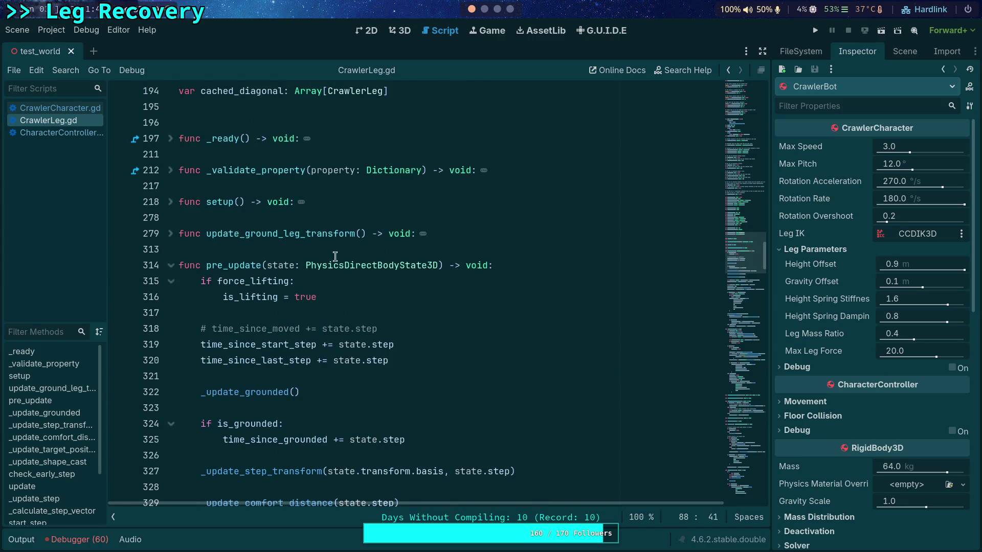
click(169, 235)
click(169, 235)
scroll(287, 249, down, 15)
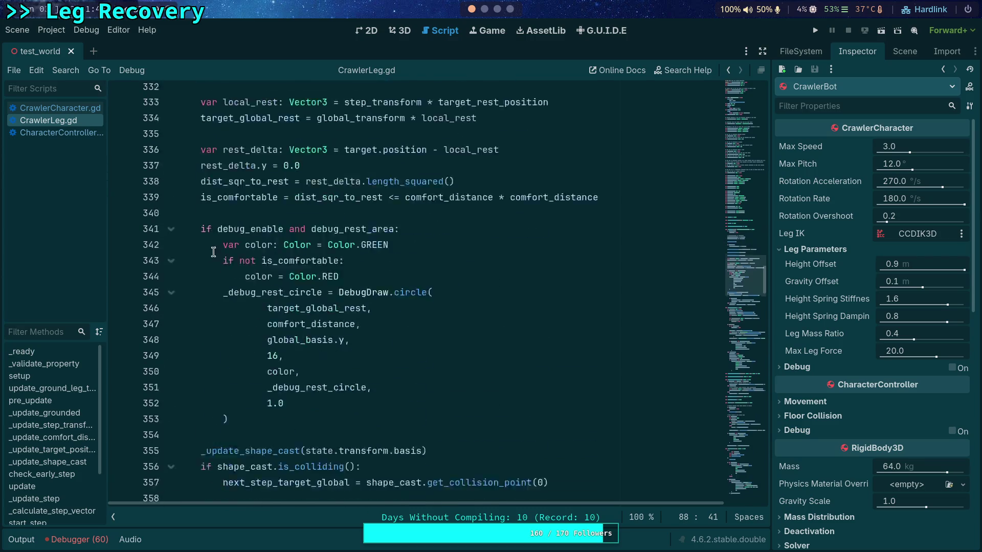
scroll(288, 250, down, 2)
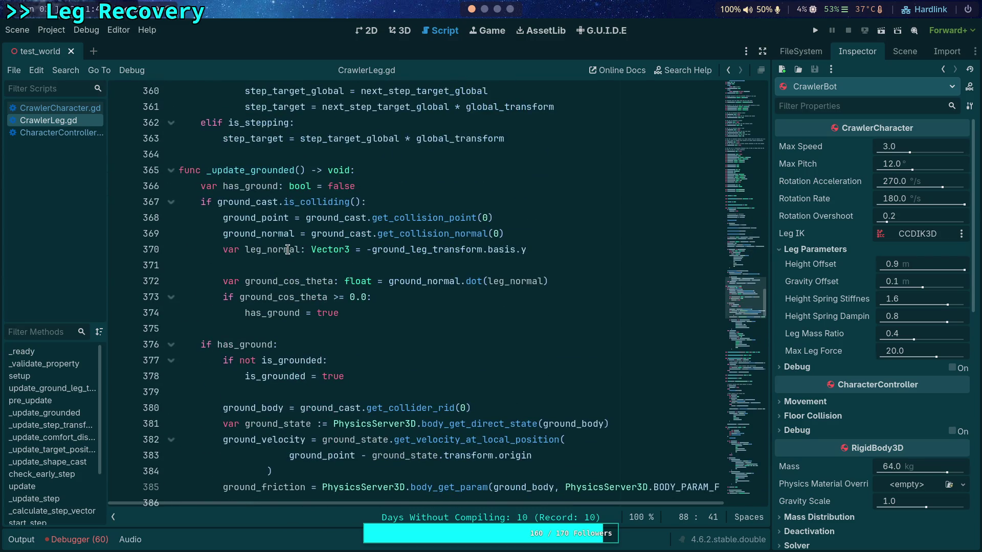
scroll(288, 249, down, 13)
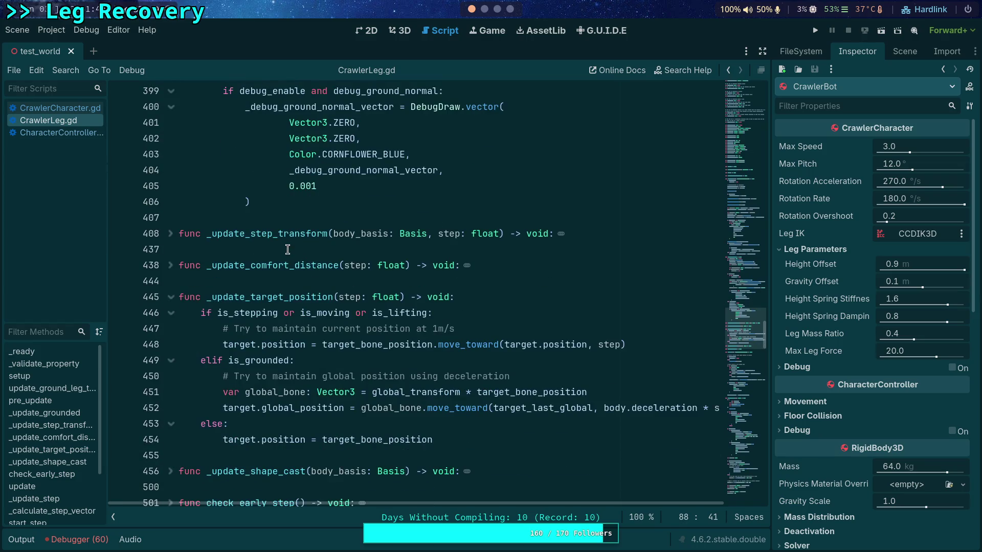
scroll(287, 250, down, 2)
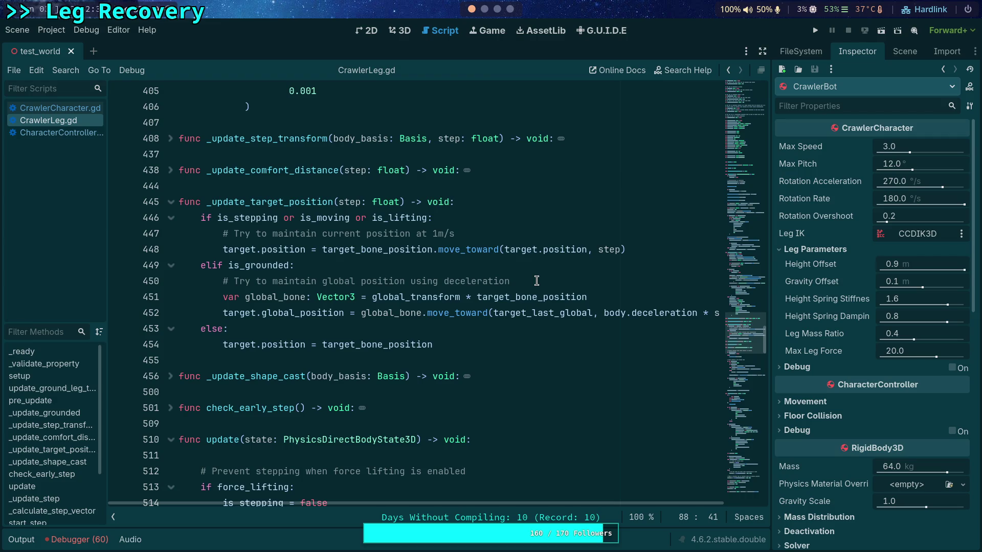
double_click(304, 313)
drag(223, 313, 344, 313)
right_click(322, 317)
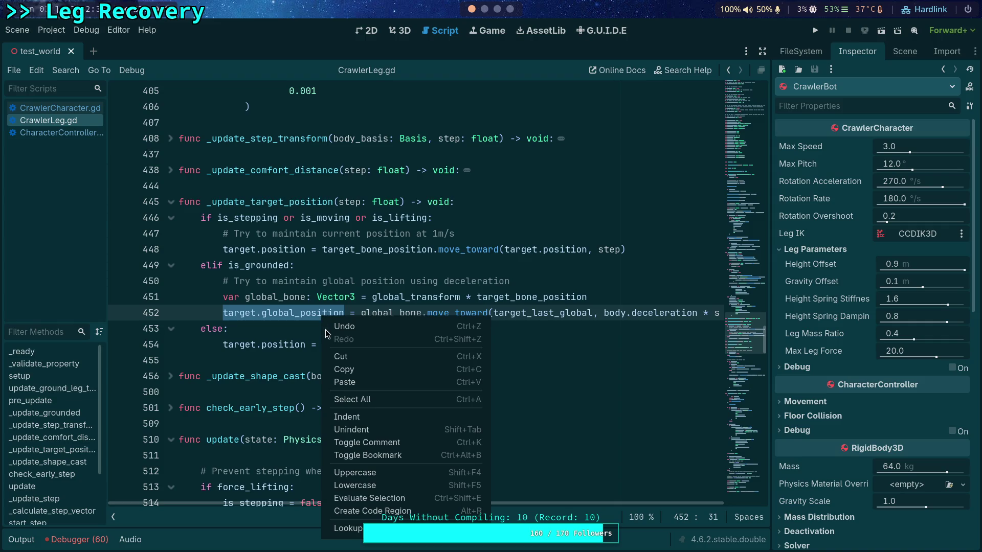
click(360, 371)
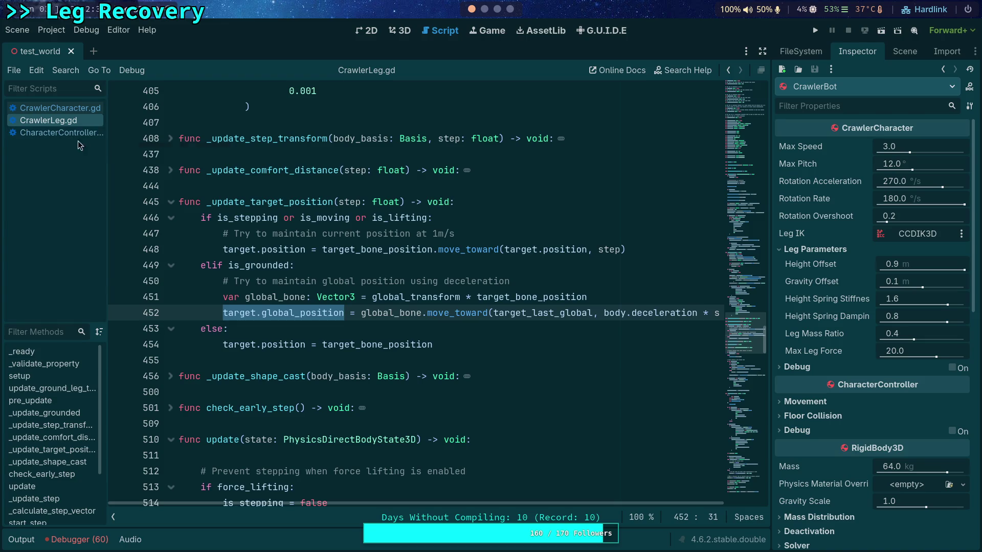
mouse_move(467, 305)
mouse_move(579, 293)
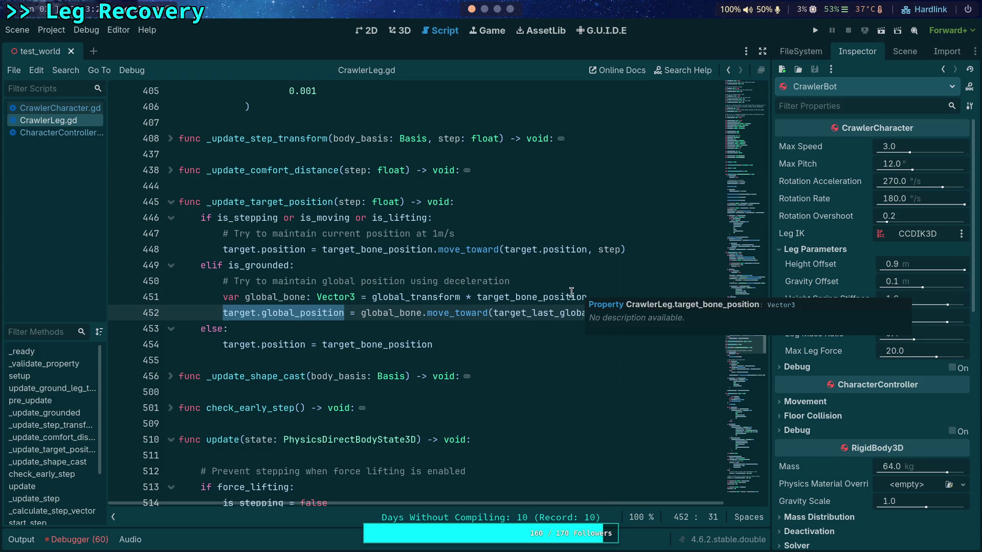
click(493, 268)
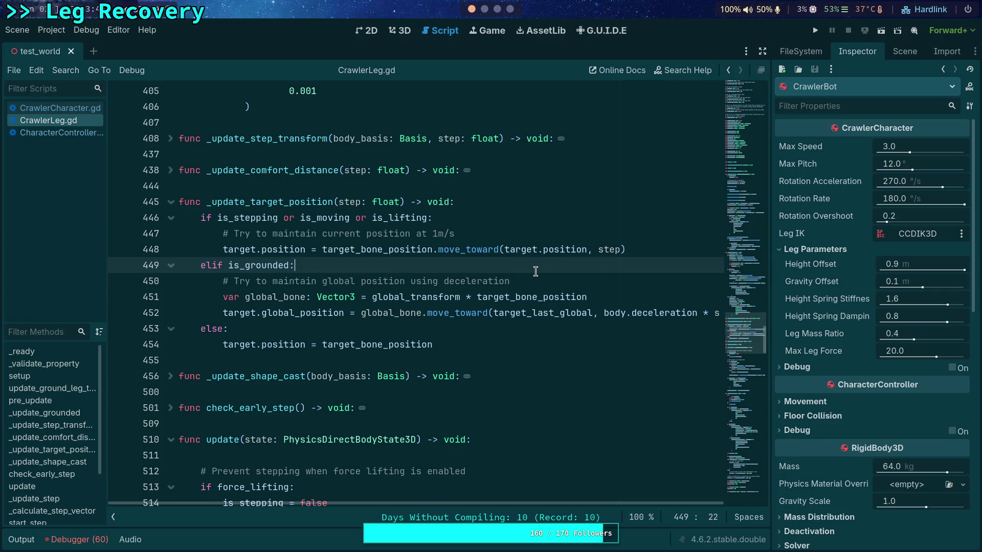
key(Return)
text(# )
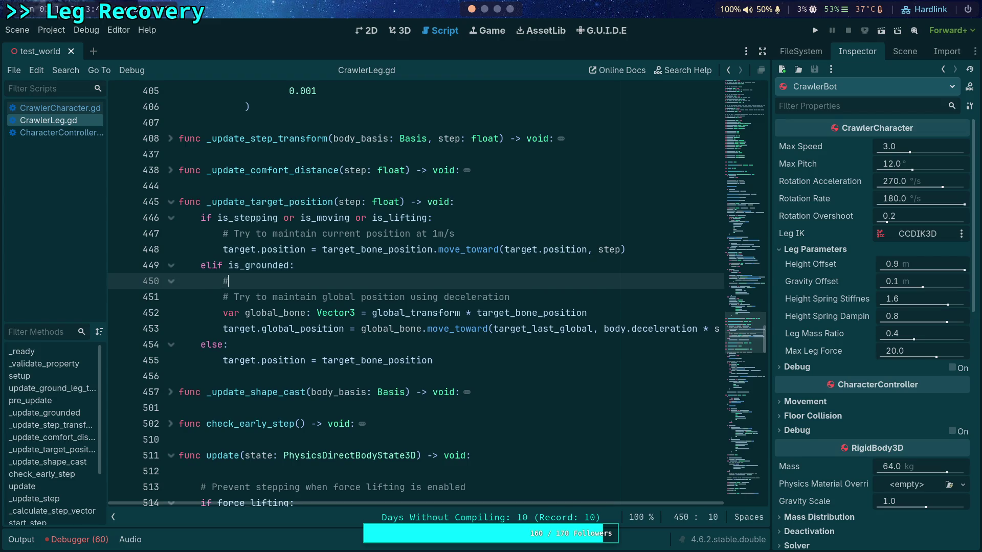
text(Move )
text(last global)
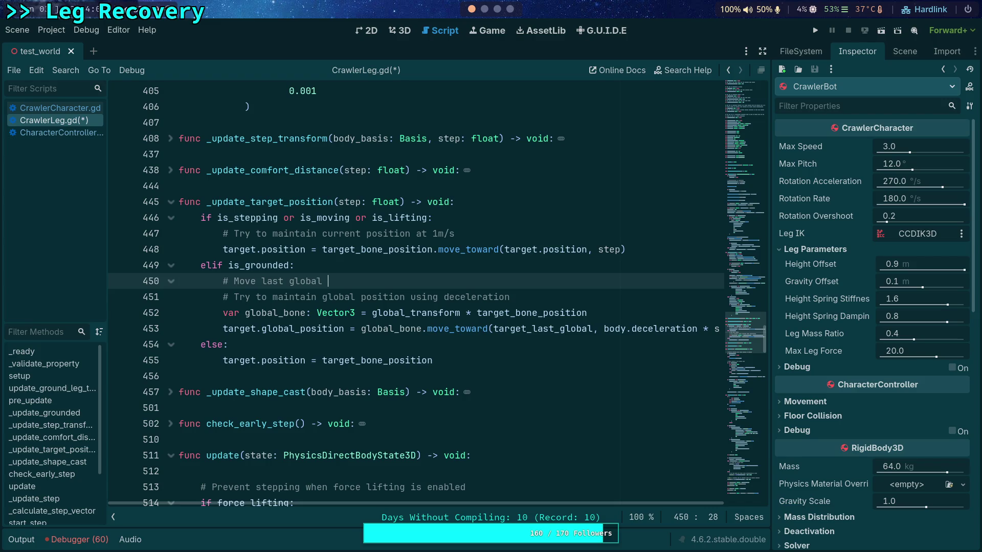
text(with)
drag(379, 282, 384, 270)
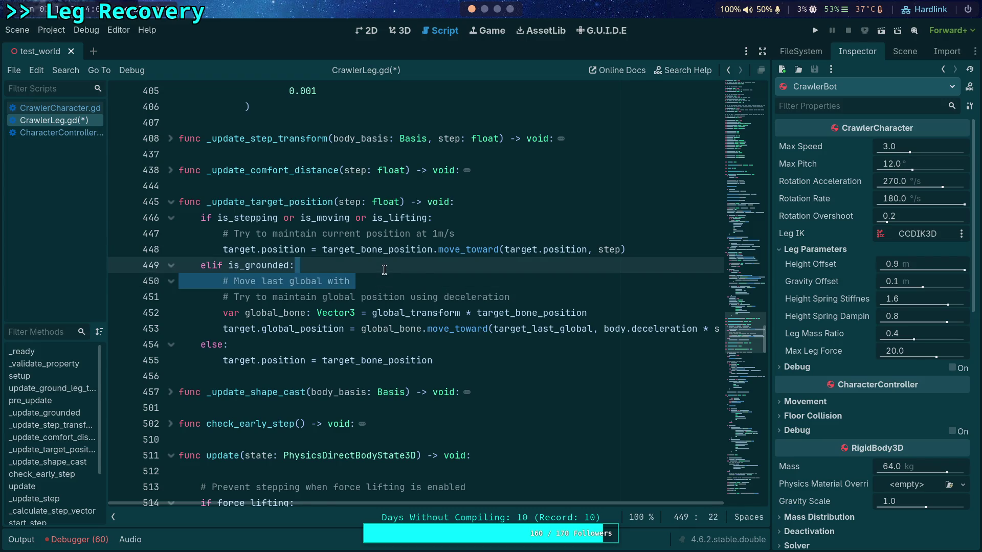
key(BackSpace)
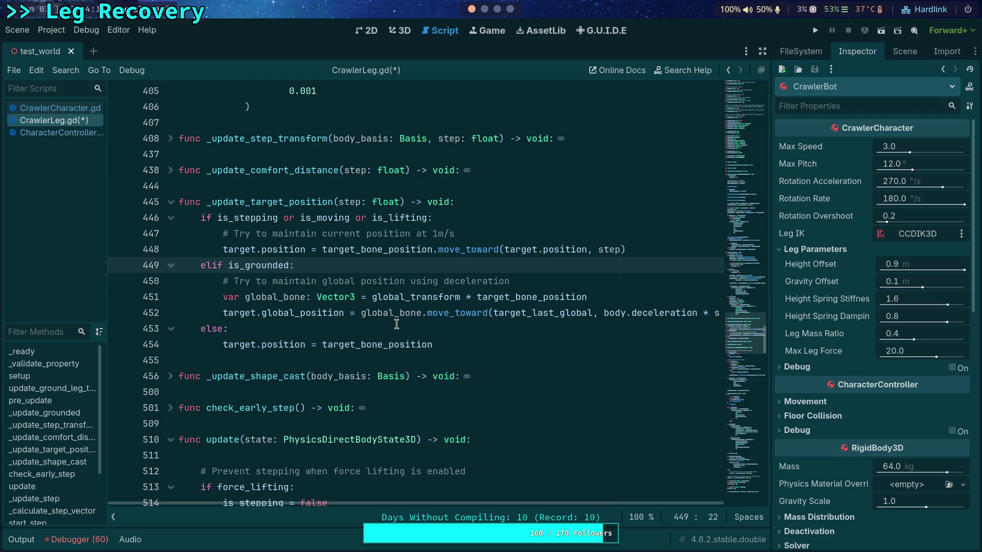
scroll(396, 324, up, 20)
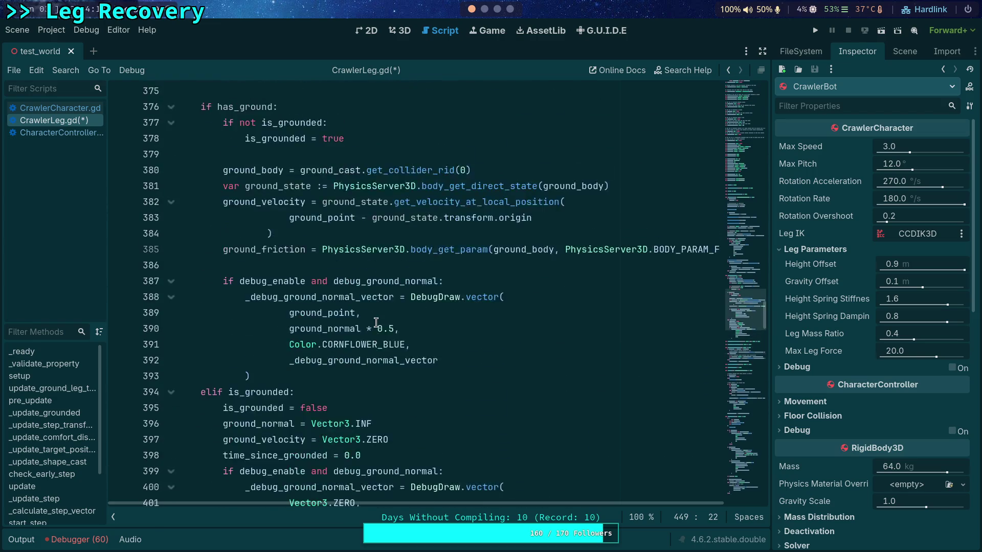
scroll(376, 322, up, 9)
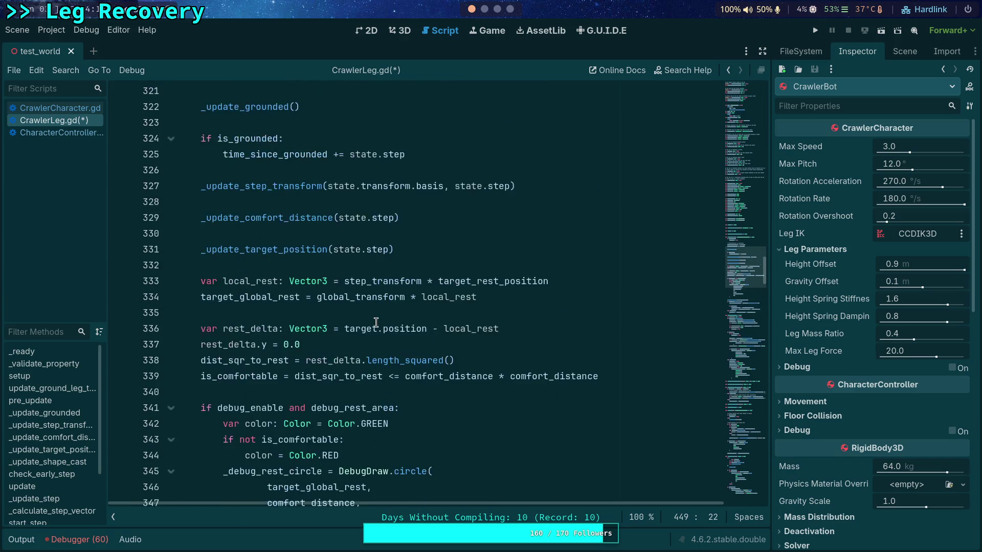
double_click(275, 202)
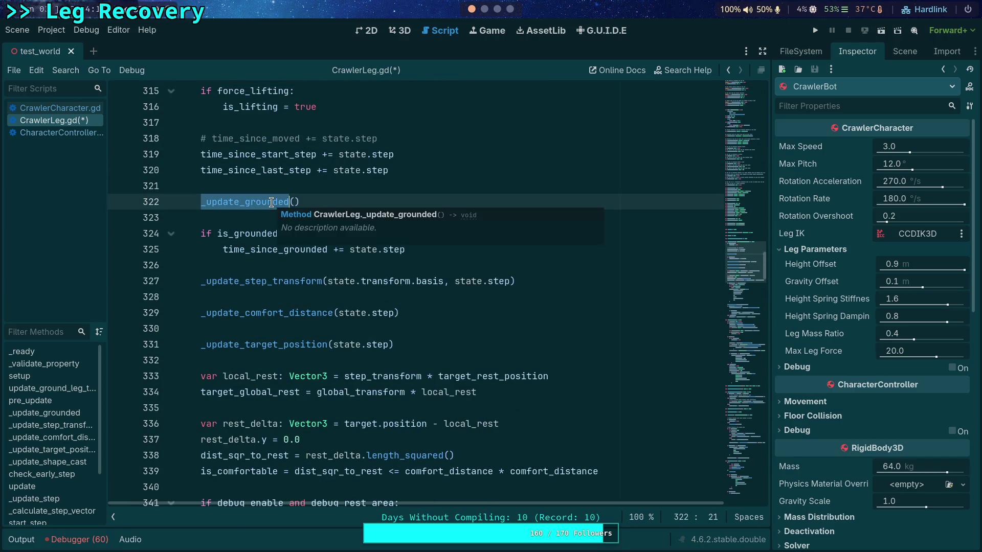
double_click(292, 344)
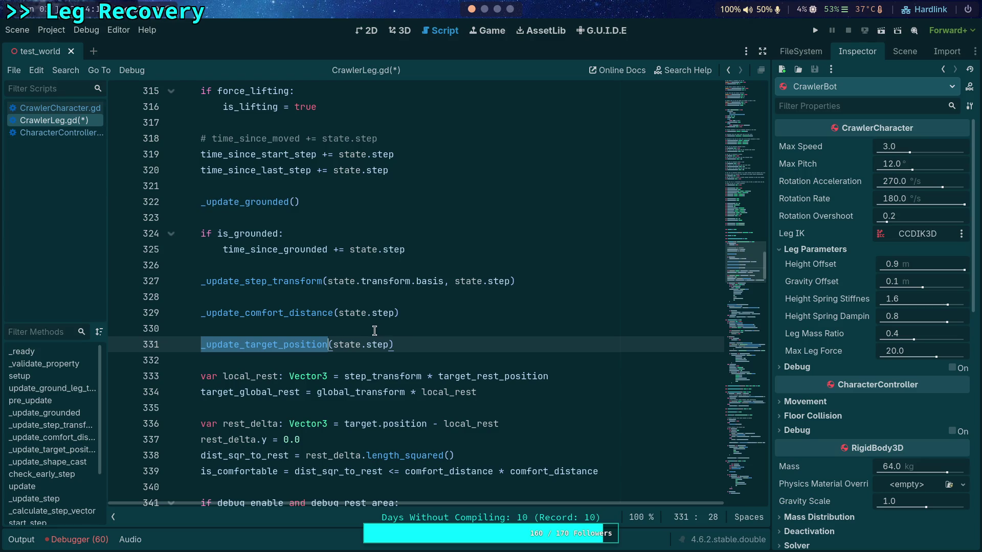
scroll(371, 331, up, 1)
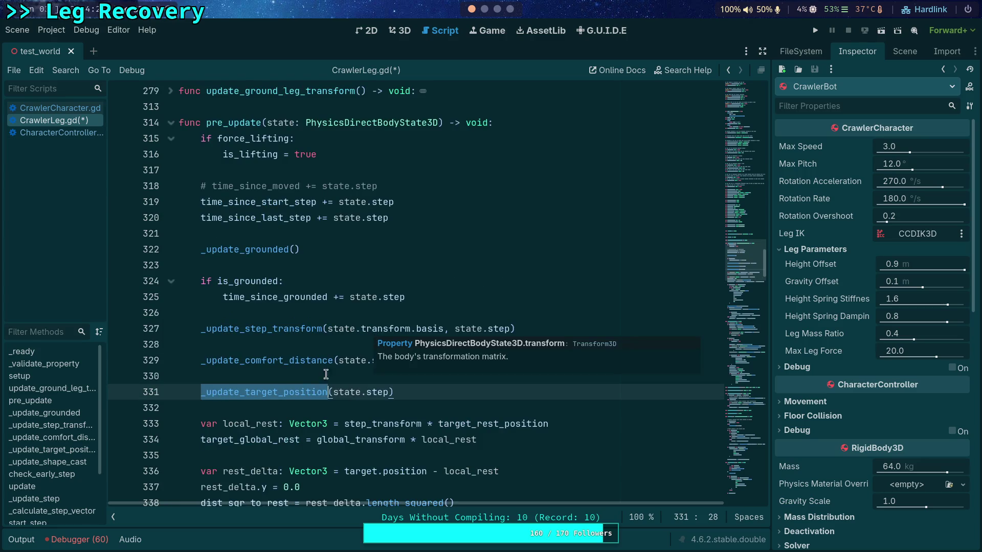
scroll(378, 400, down, 3)
scroll(378, 401, down, 7)
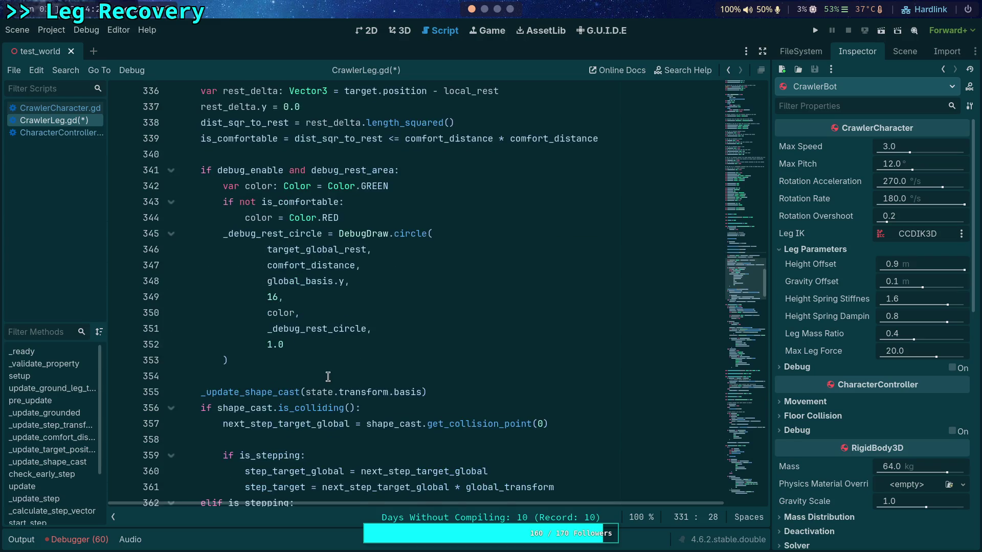
scroll(327, 375, down, 3)
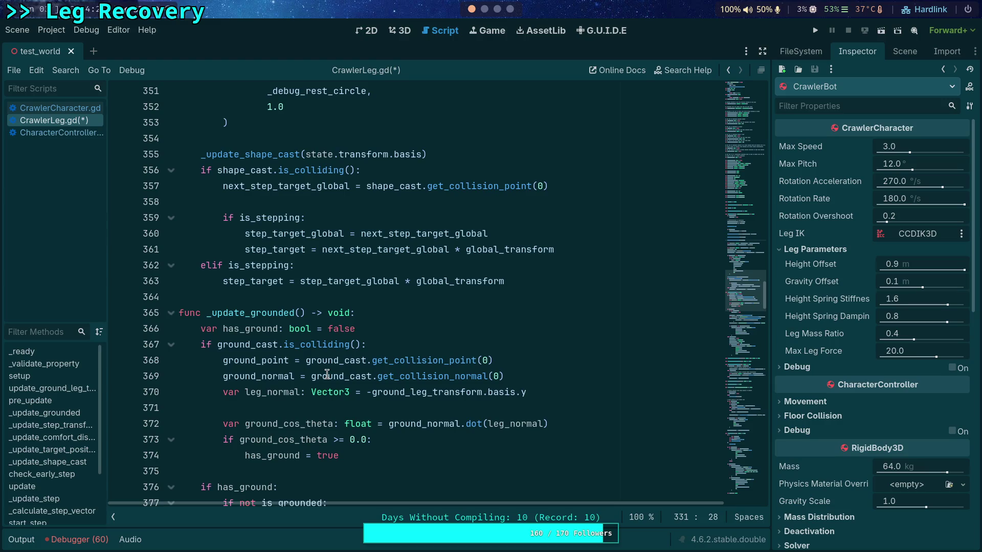
scroll(327, 375, up, 7)
scroll(326, 366, up, 11)
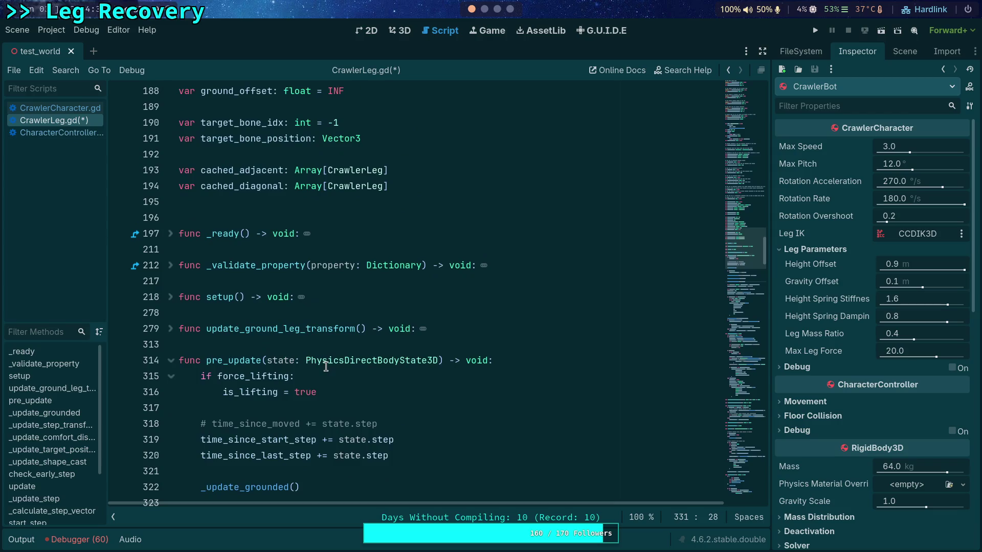
click(171, 234)
click(170, 234)
click(171, 281)
scroll(173, 293, down, 5)
scroll(173, 293, down, 3)
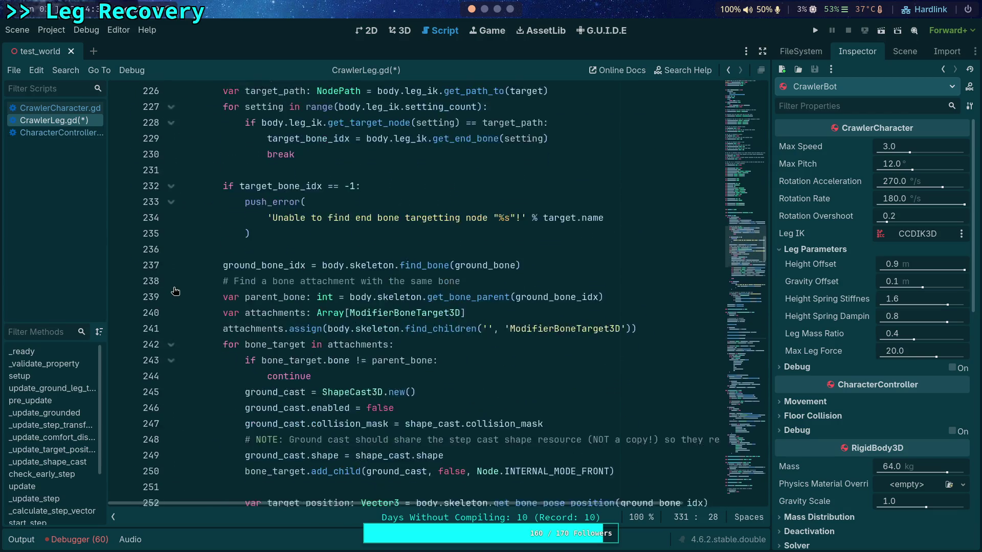
scroll(176, 284, up, 4)
click(265, 158)
click(171, 106)
scroll(398, 335, down, 14)
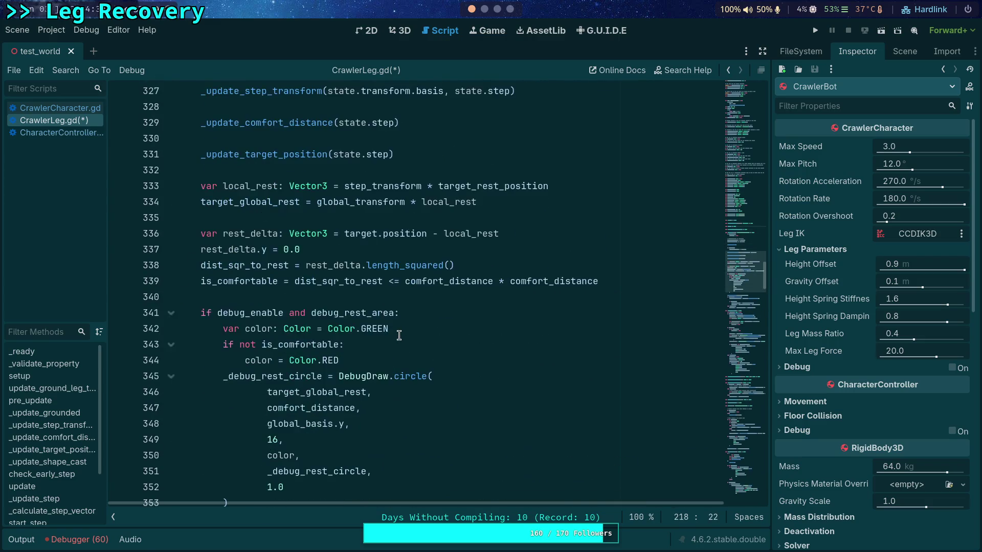
scroll(399, 335, down, 7)
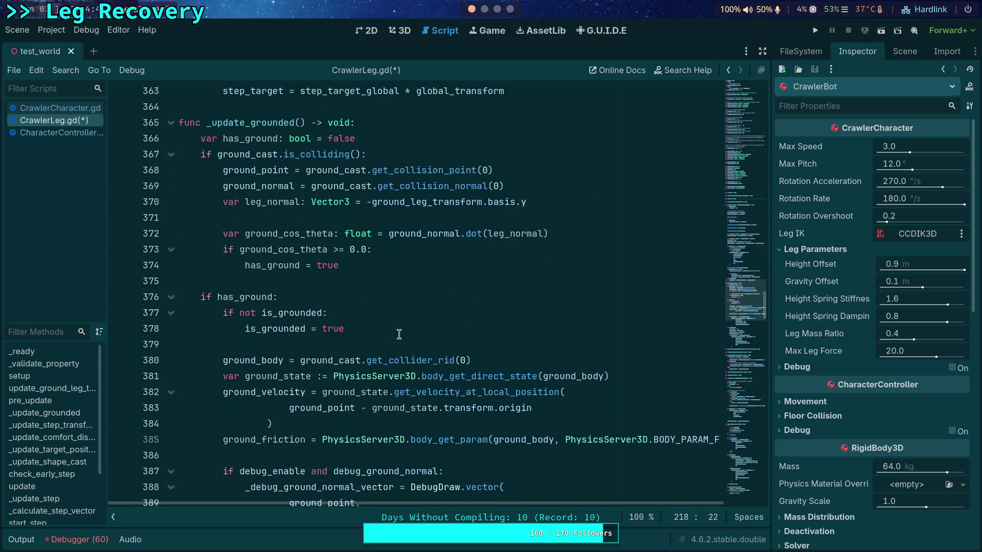
scroll(400, 328, down, 11)
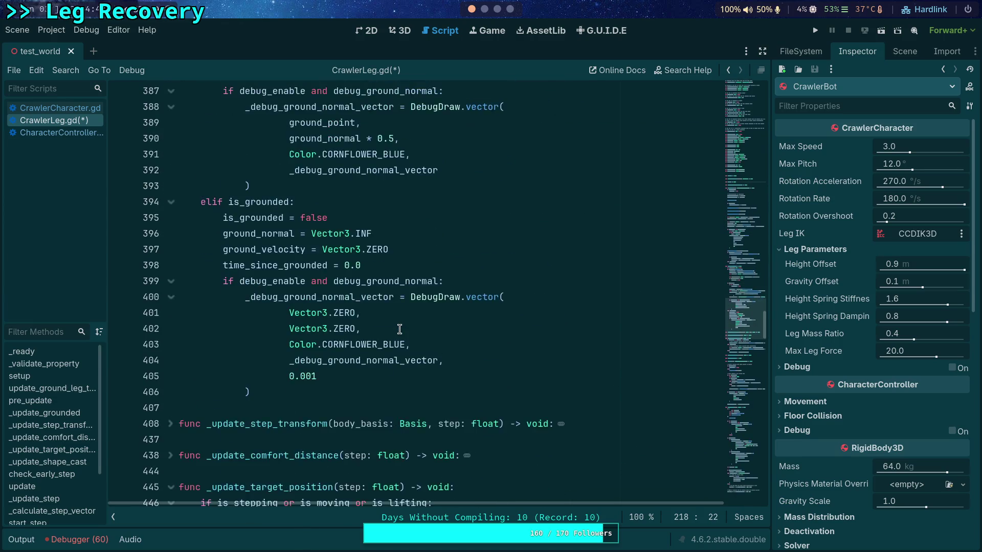
Step: Add an 'if apply_ground_forces:' block under elif is_grounded
click(539, 265)
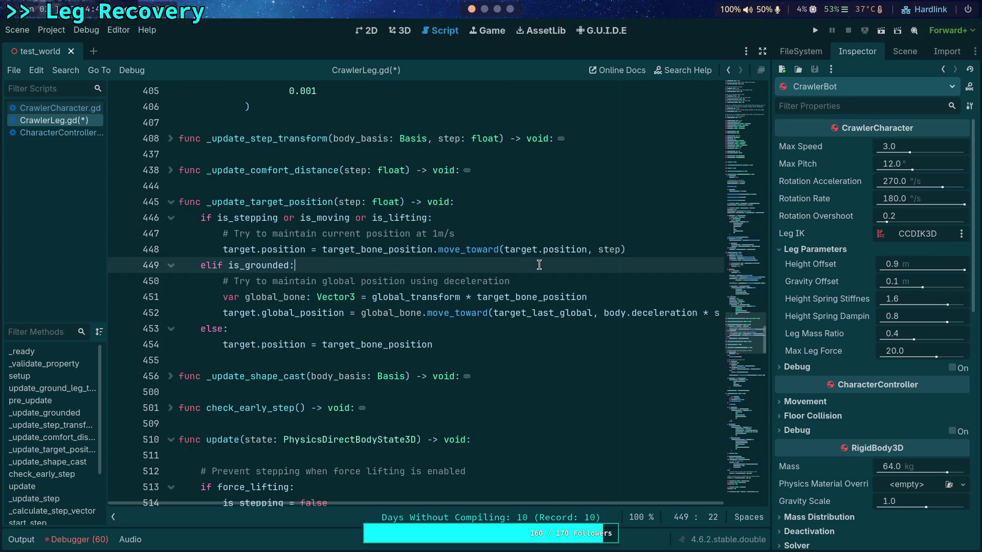
key(Return)
text(if ap)
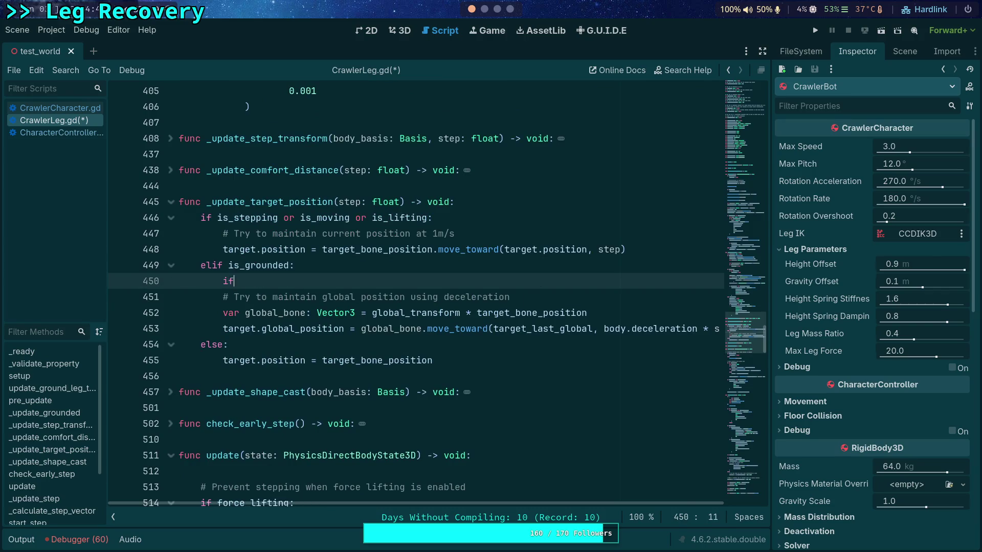
key(Return)
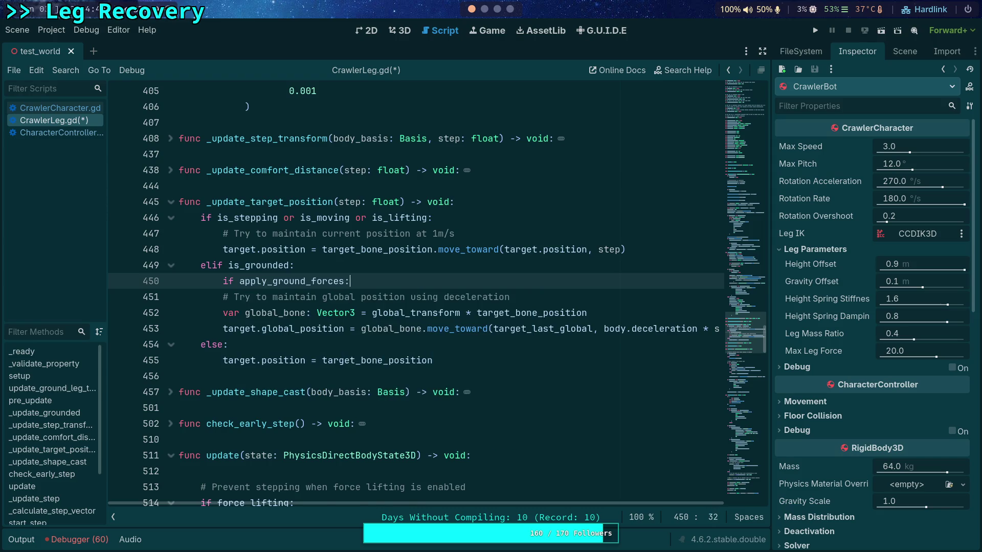
key(Return)
key(Return)
key(Up)
key(Up)
key(Up)
key(End)
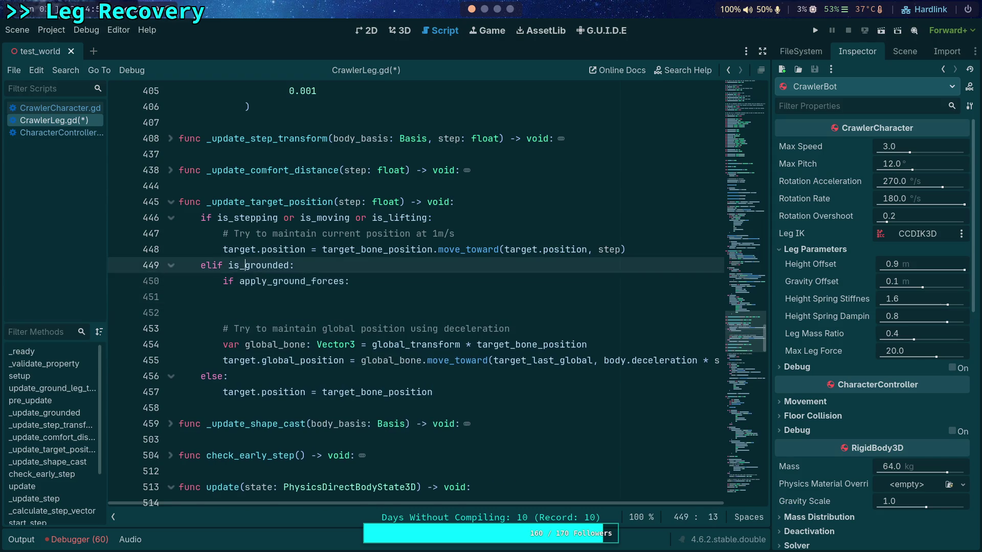
key(Return)
Step: Write the comment '# Move target last global with ground friction' above the if statement
text(# Move )
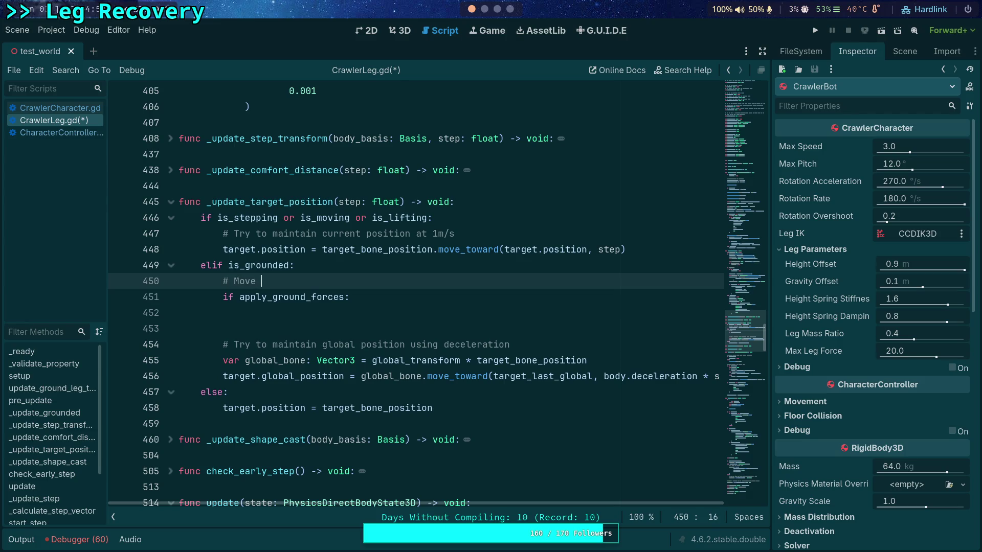
text(l)
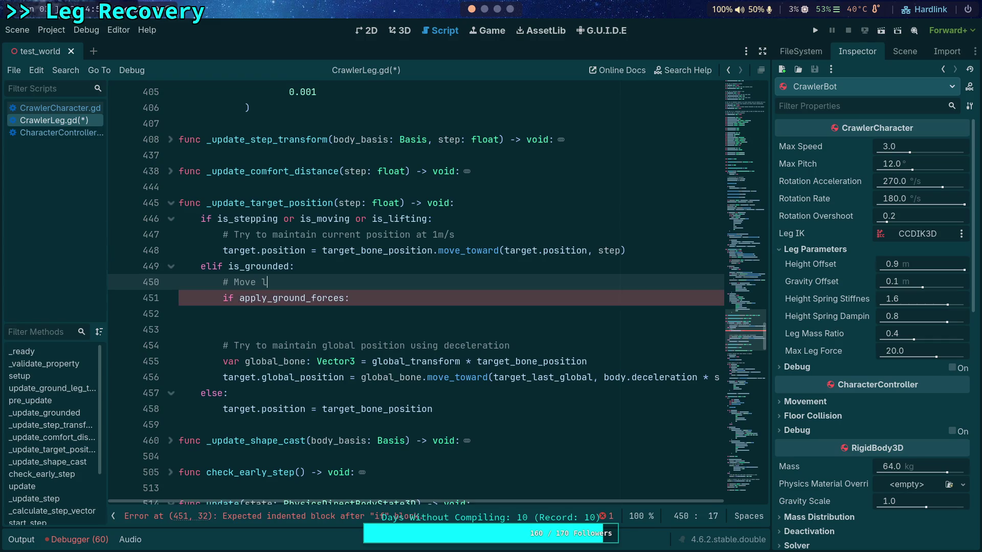
key(BackSpace)
text(target last glo)
text(bal w)
text(ith ground)
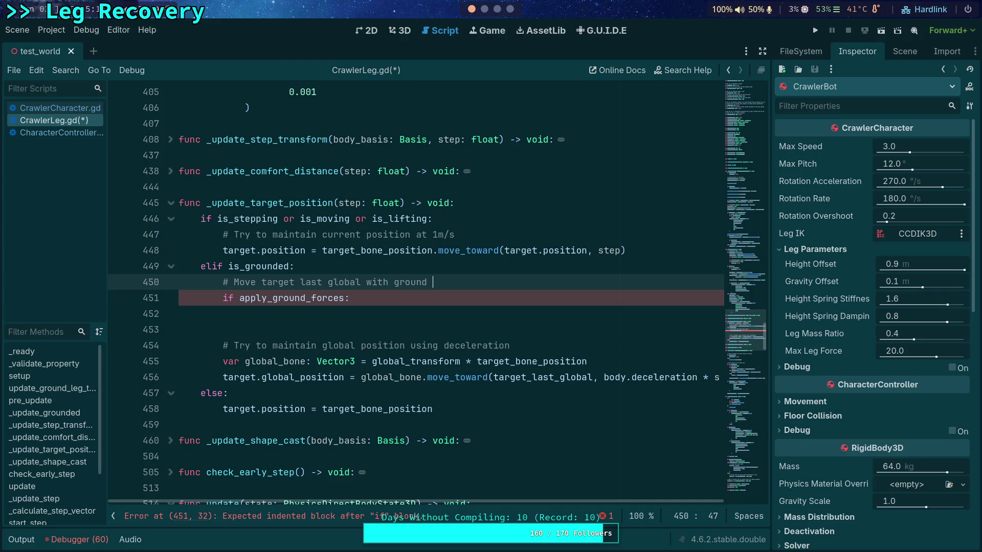
text(friction)
Step: Inside the if block, write target_last_global += ground_velocity * ground_friction
click(245, 314)
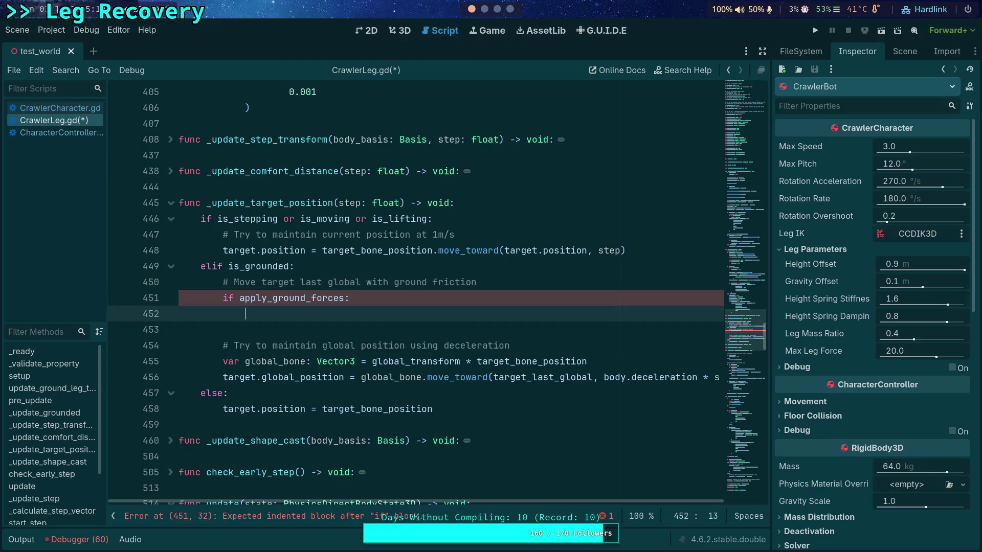
text(target_last)
key(Return)
text(= targ)
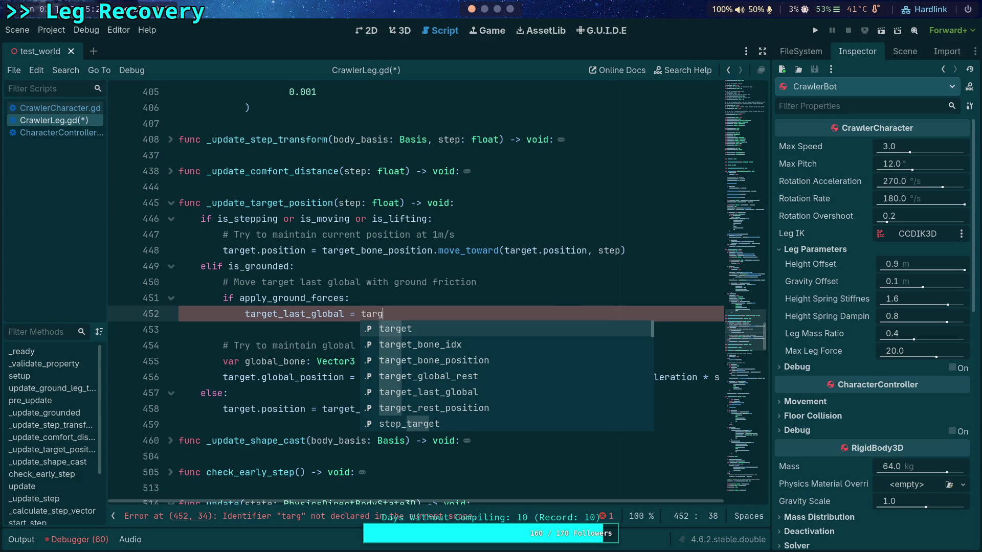
key(BackSpace)
key(BackSpace)
key(BackSpace)
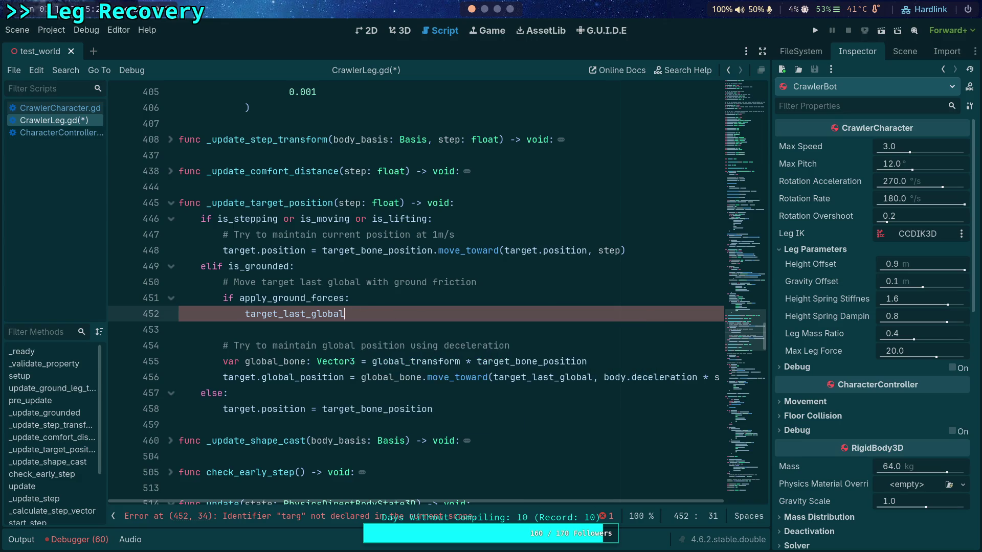
text( += )
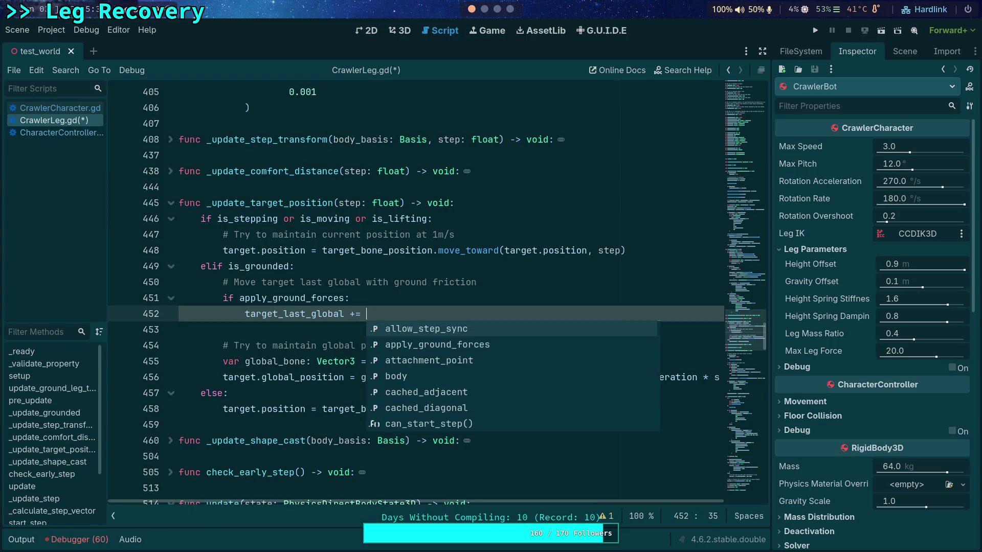
text(ground_ve)
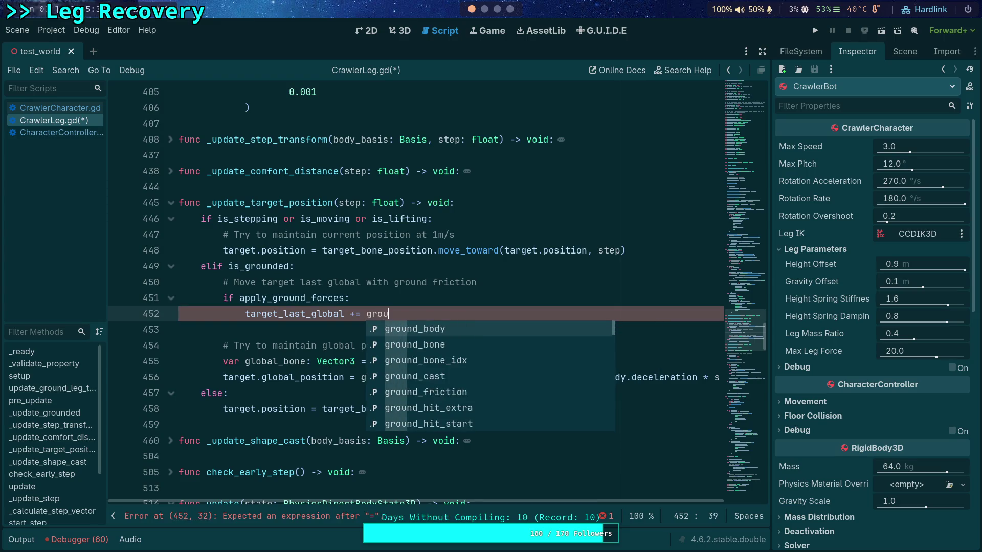
key(Return)
text(* ground_velocity *)
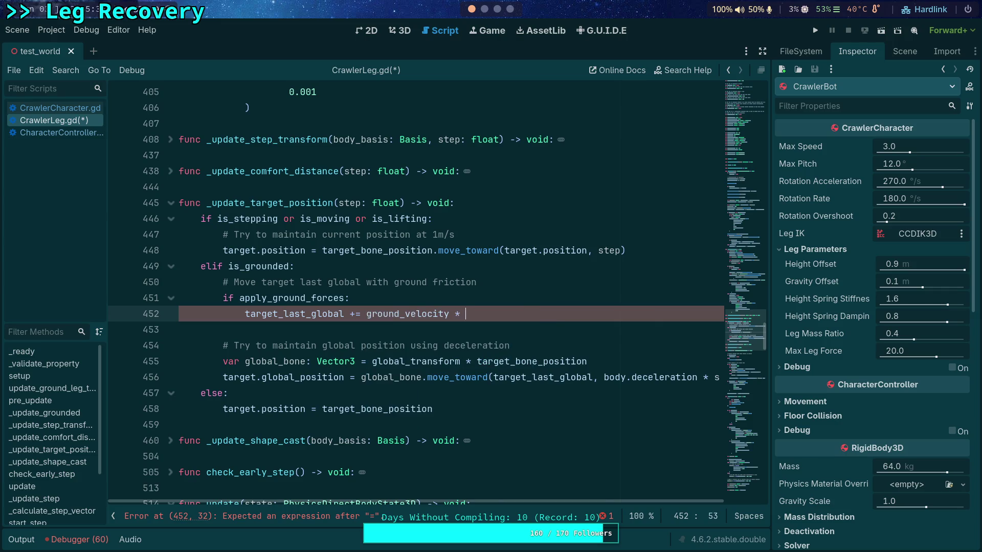
text(_frict)
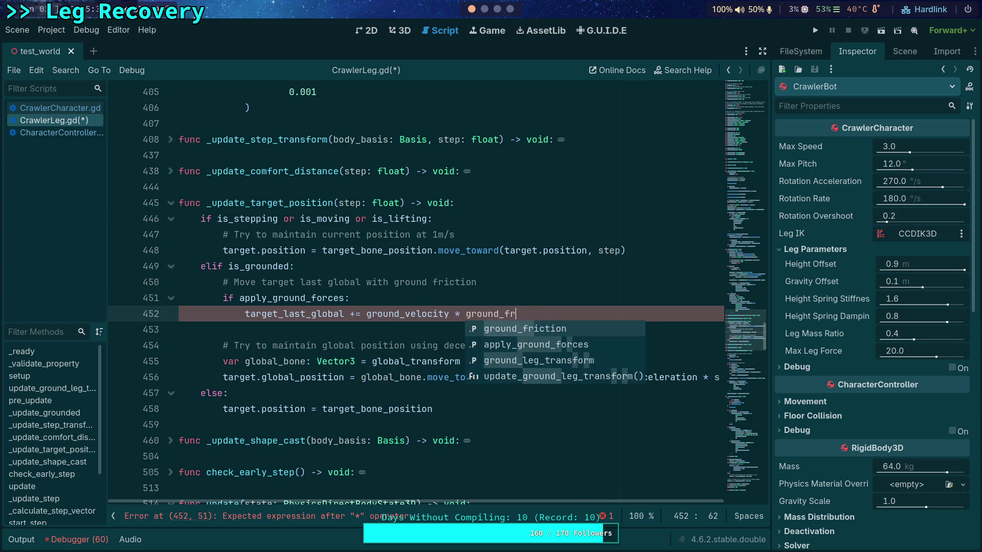
key(Return)
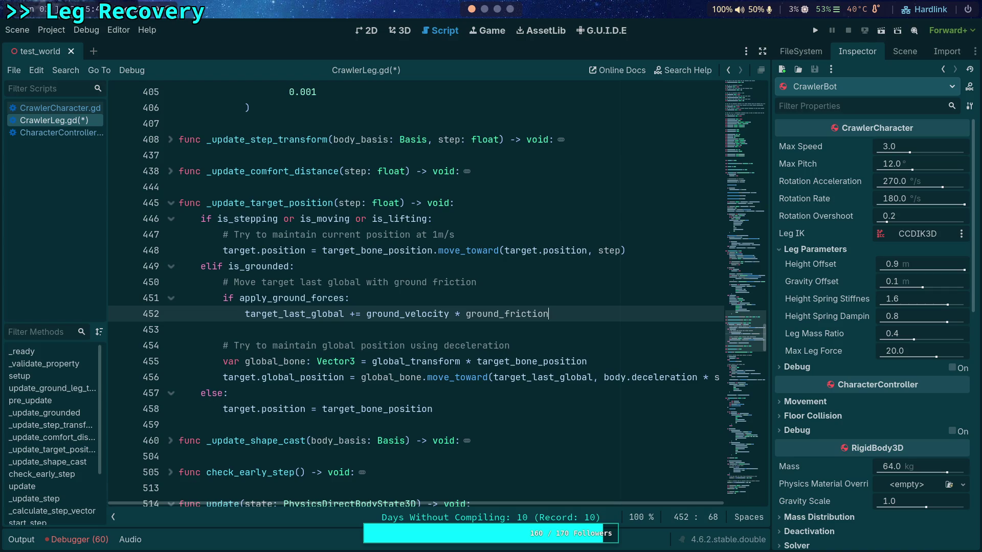
click(554, 282)
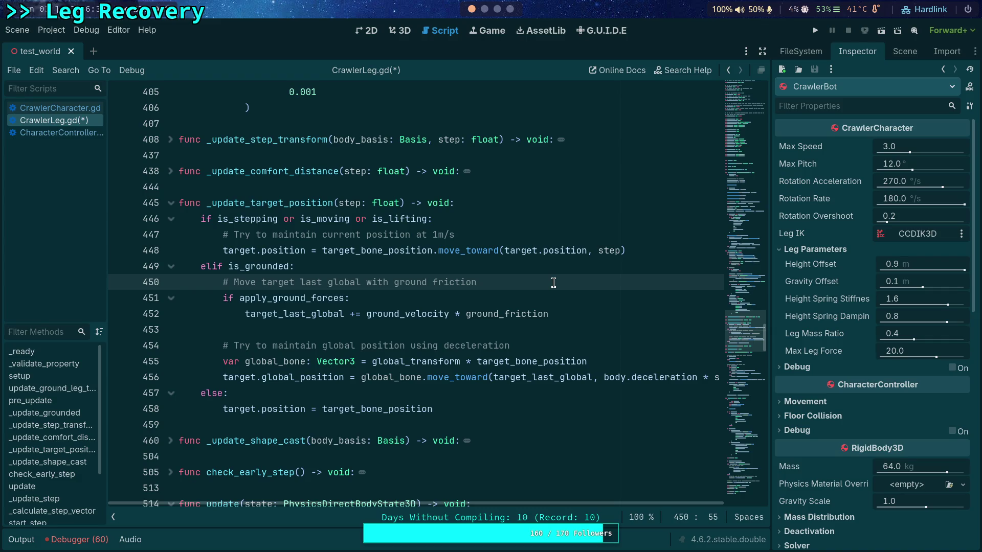
Step: Look up apply_ground_forces' definition, then scroll back to the grounded branch
right_click(283, 297)
click(330, 468)
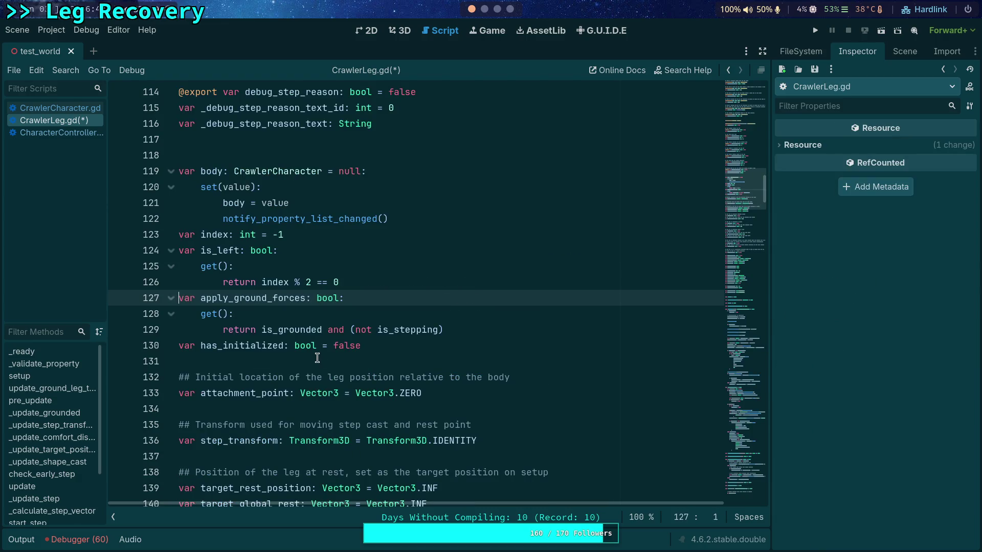
mouse_move(740, 192)
mouse_down()
mouse_move(730, 459)
mouse_move(738, 367)
mouse_up()
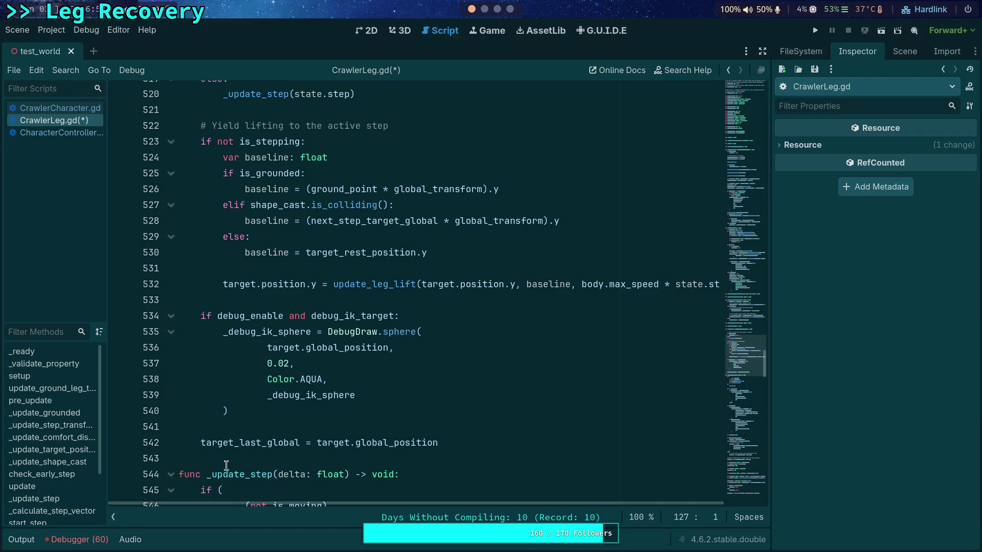
scroll(249, 384, up, 5)
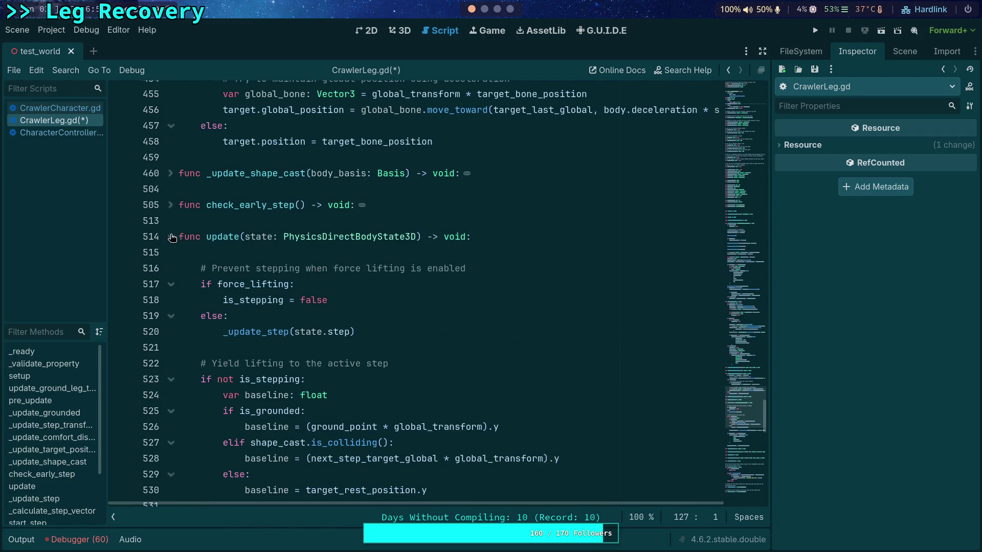
scroll(172, 238, up, 5)
Step: Delete the 'if apply_ground_forces:' line and dedent the friction line beneath it
click(235, 290)
key(Up)
key(ctrl+shift+k)
key(shift+Tab)
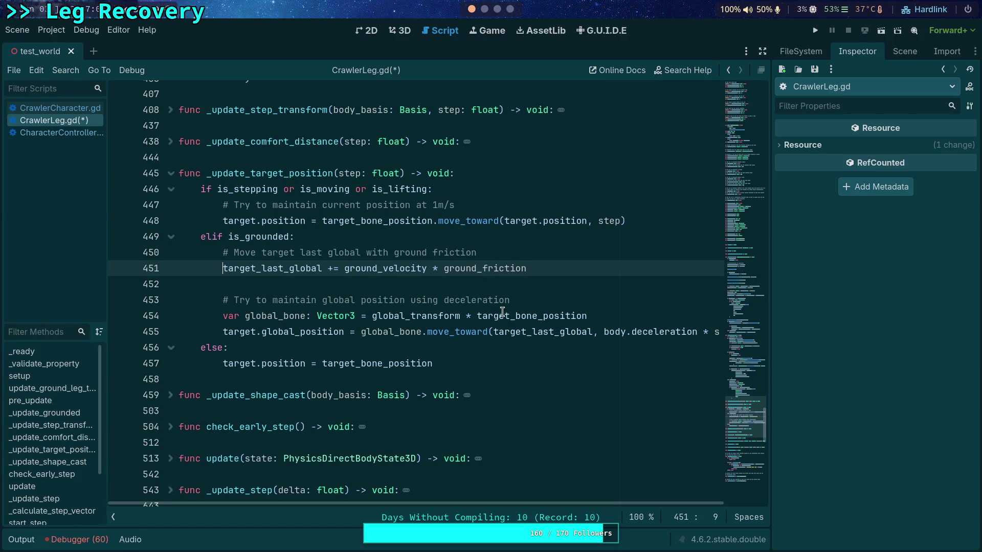
Step: Split the move_toward call so each argument and the closing parenthesis sit on separate lines
click(492, 332)
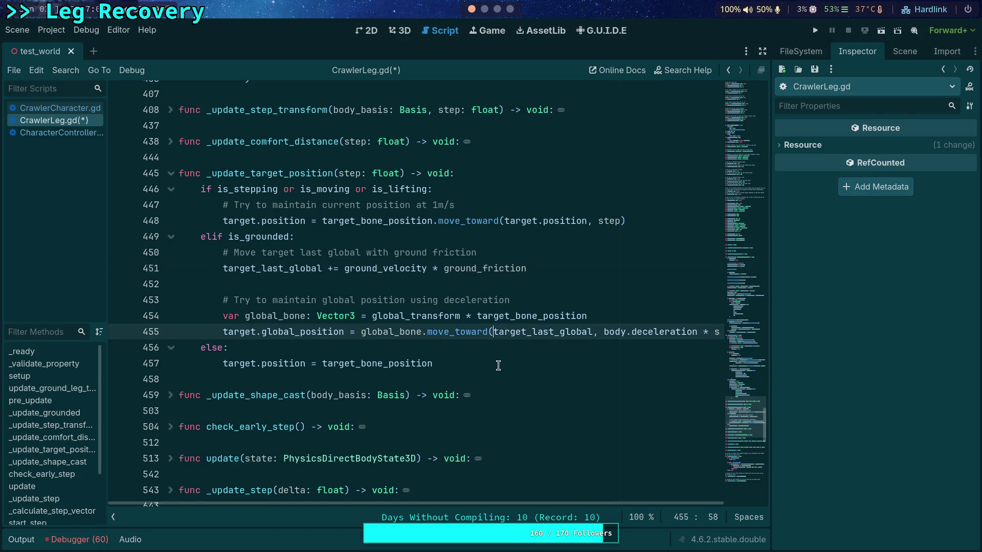
key(Return)
click(356, 347)
key(Return)
key(BackSpace)
key(BackSpace)
key(BackSpace)
key(Return)
click(381, 364)
key(Return)
Step: Add (ground_velocity * ground_friction) to the target_last_global argument of move_toward
click(346, 348)
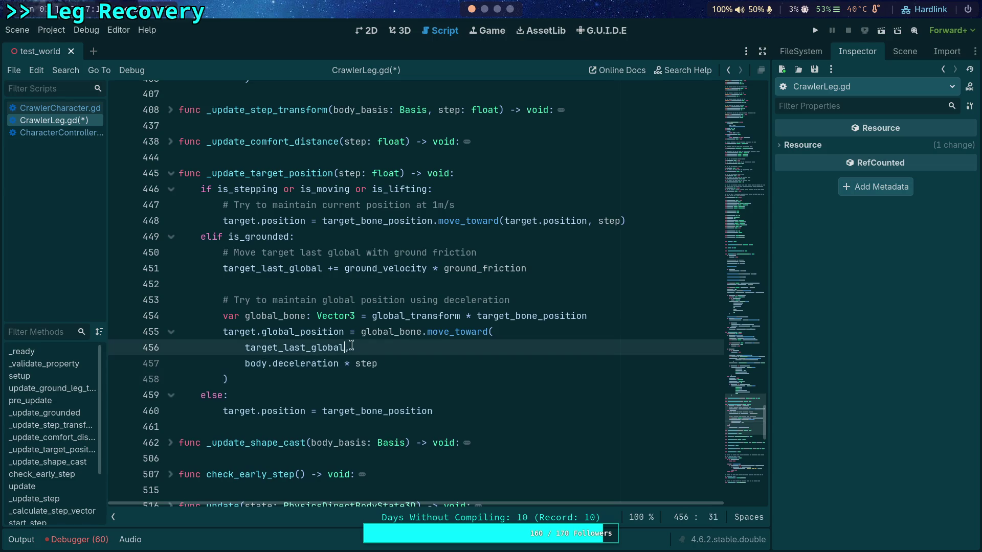
text(ground_vel)
key(Return)
text(ground-)
text(fr)
key(Return)
click(365, 348)
drag(366, 350, 542, 348)
text(()
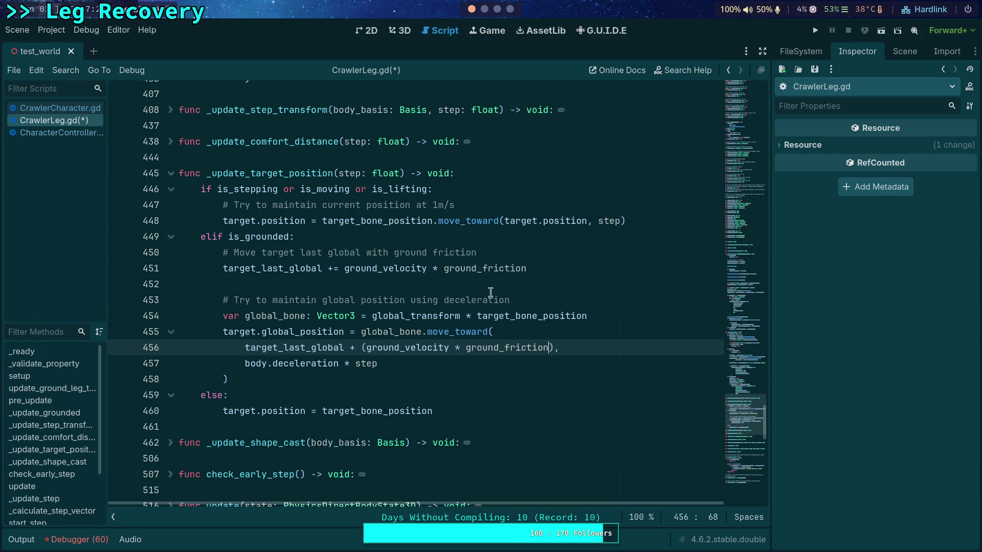
Step: Delete the old comment, friction line and leftover blank line, then save CrawlerLeg.gd
click(531, 268)
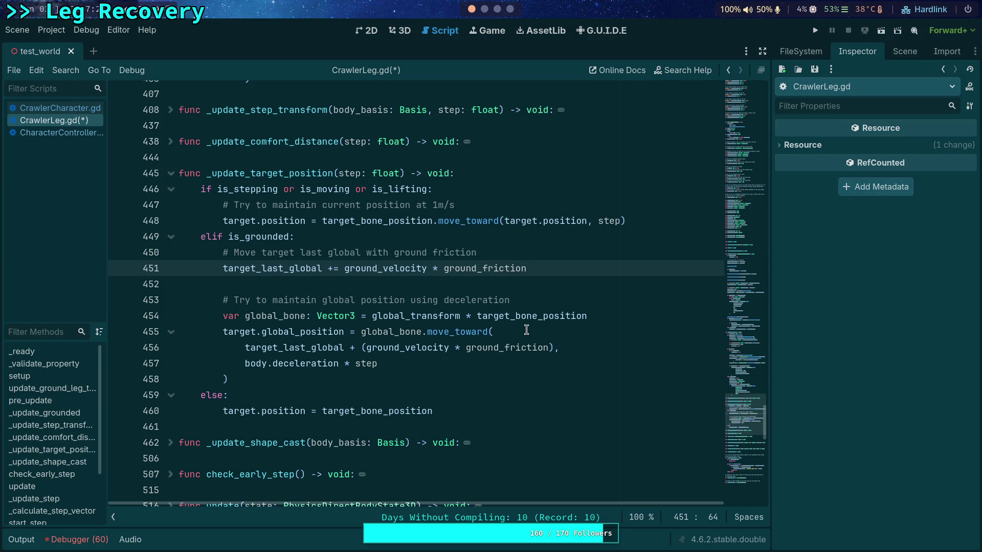
mouse_move(551, 263)
mouse_down()
mouse_move(551, 250)
mouse_move(526, 262)
mouse_move(542, 265)
mouse_move(541, 241)
mouse_up()
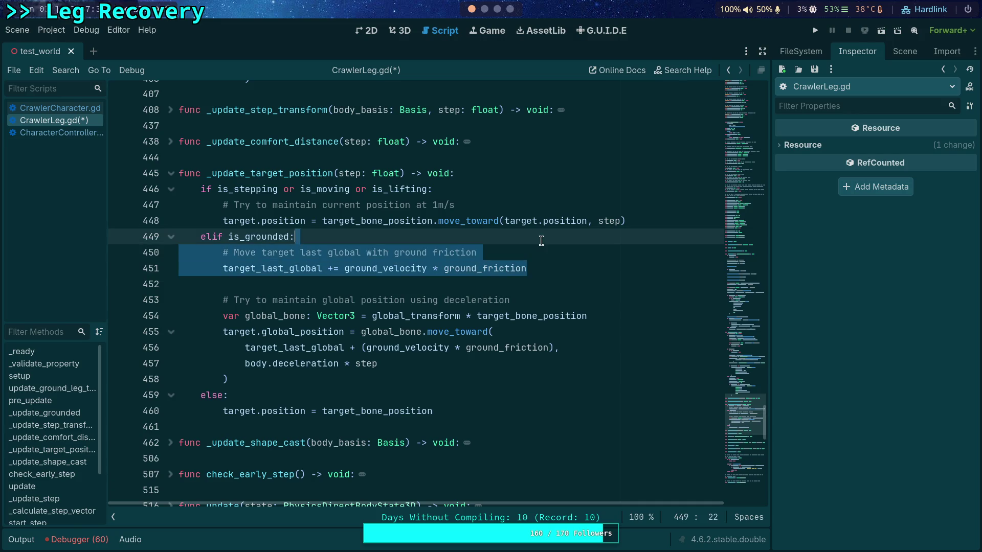
key(BackSpace)
click(547, 253)
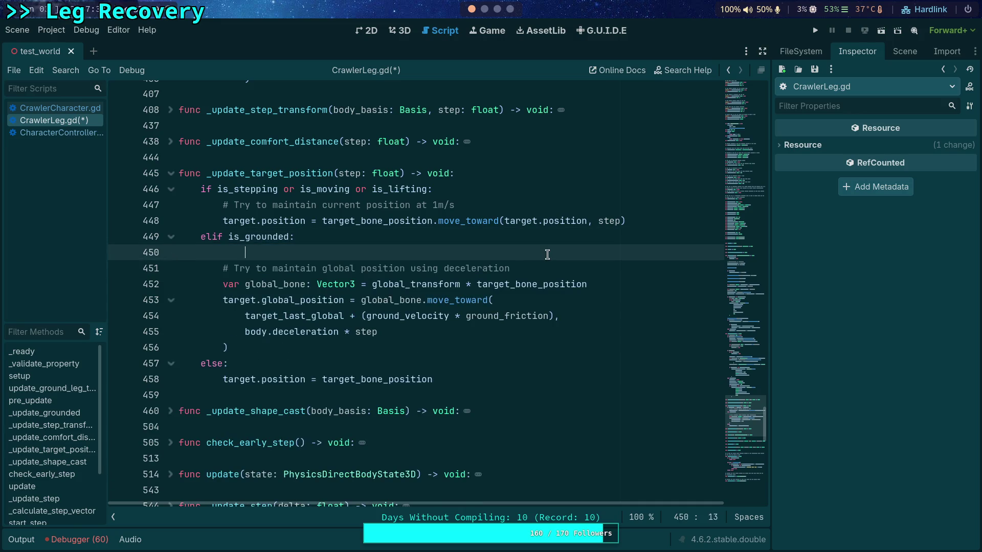
key(BackSpace)
key(BackSpace)
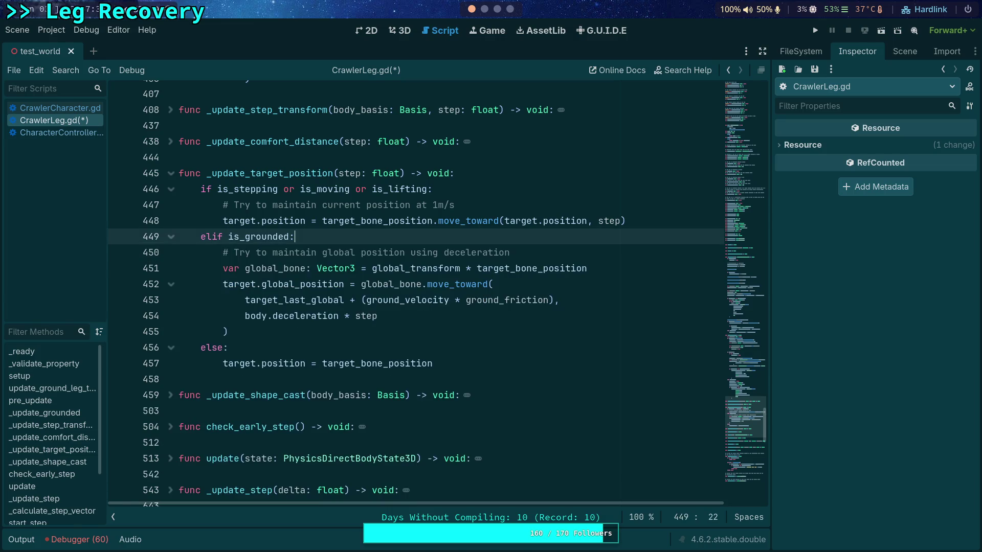
key(ctrl+s)
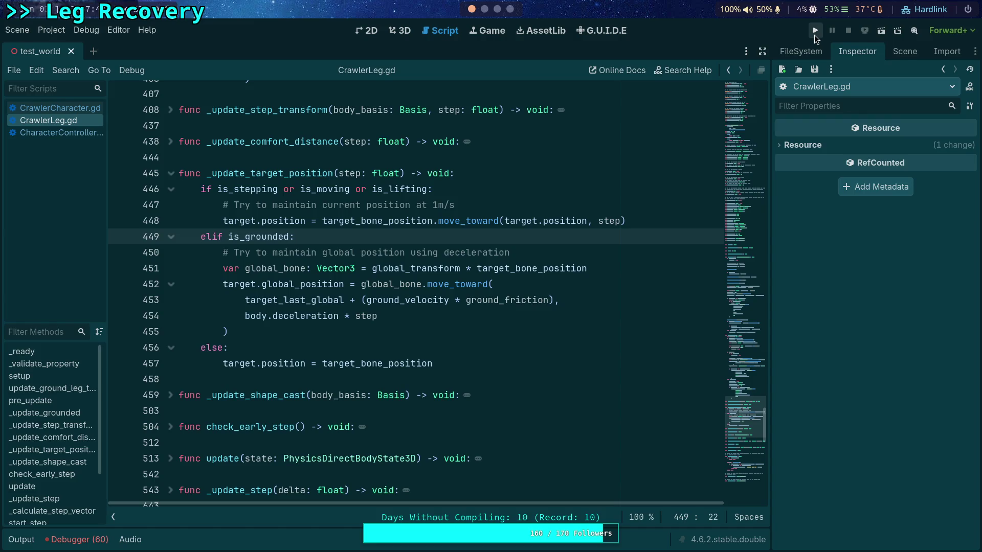
Step: Scale the friction offset by step, save, and run the project
click(547, 300)
text(( -n)
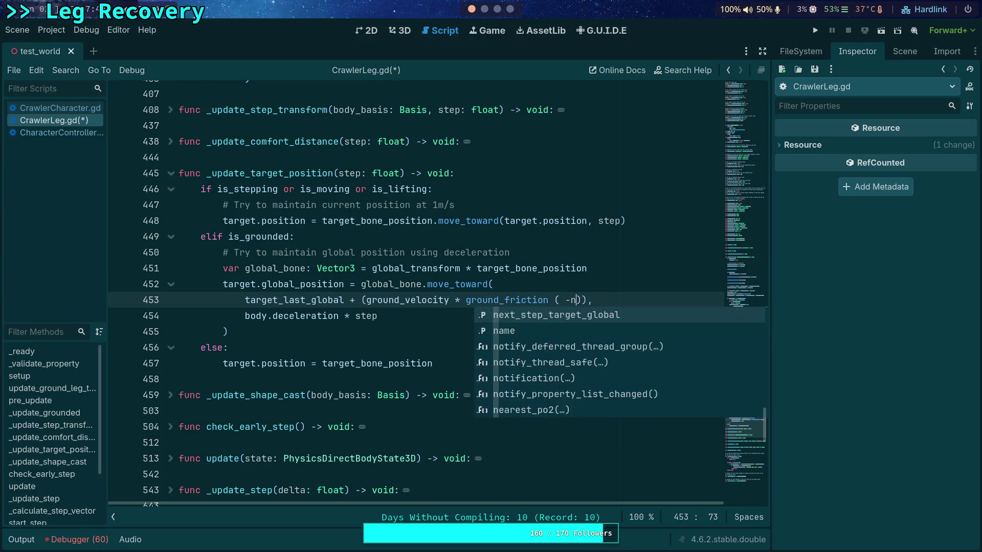
key(BackSpace)
key(BackSpace)
key(BackSpace)
text(* step)
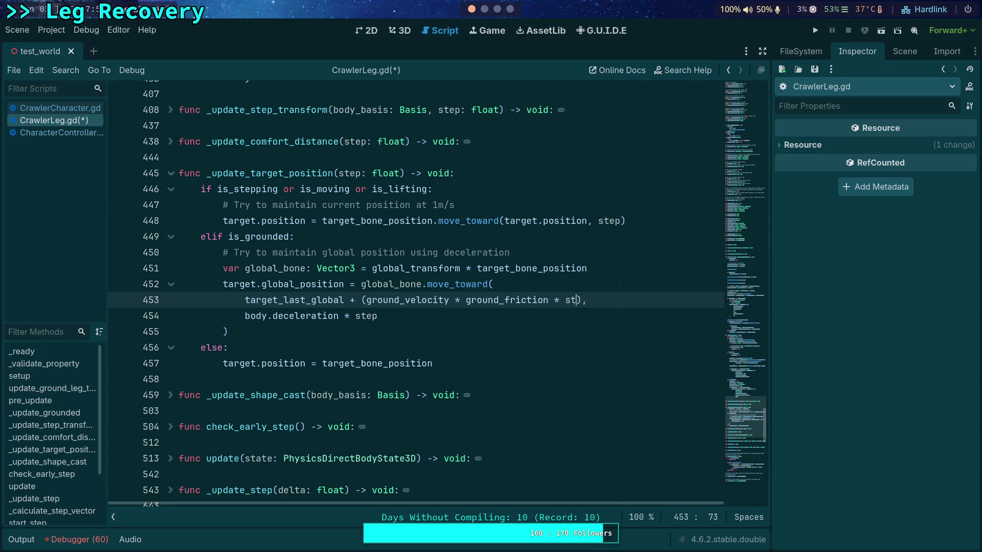
key(ctrl+s)
click(629, 268)
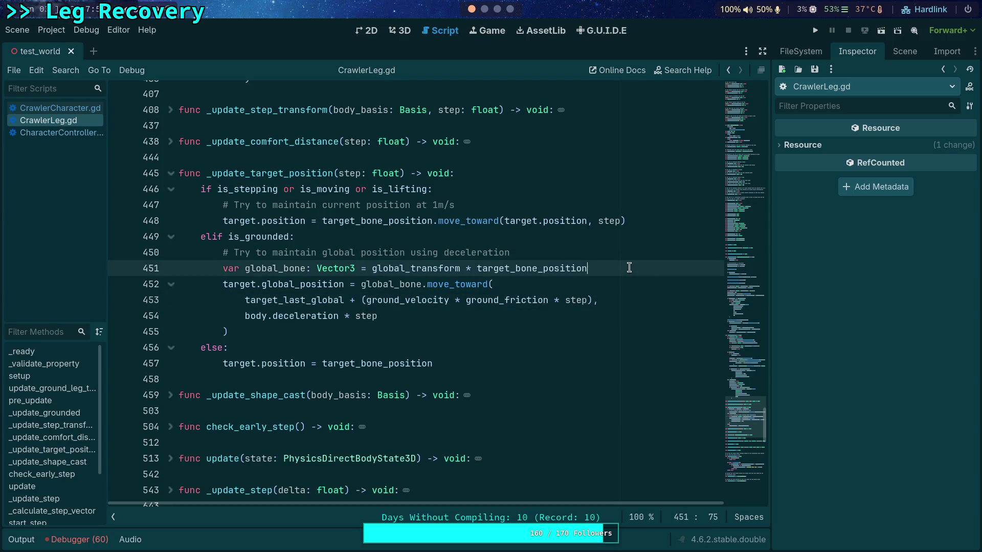
click(815, 30)
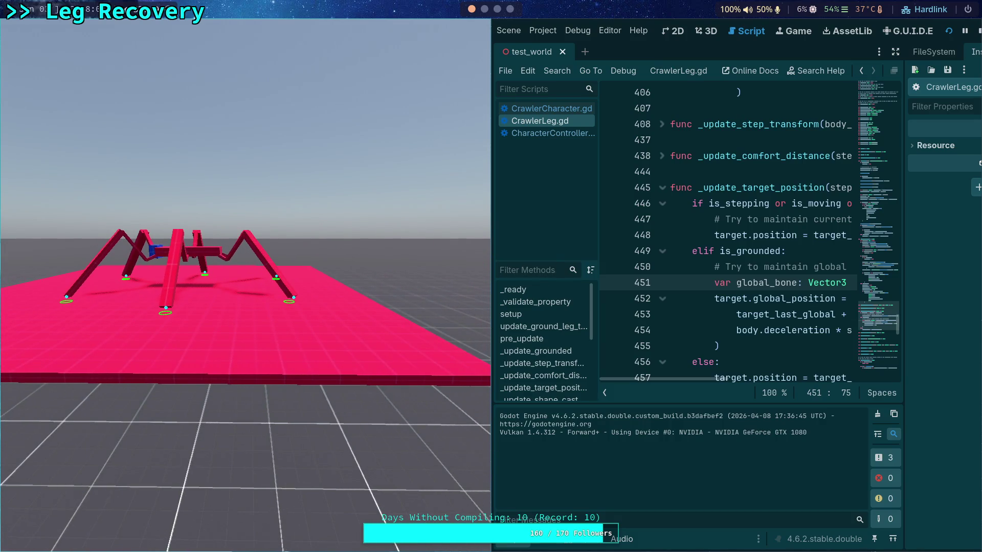
Step: Step the crawler simulation a few ticks, stop with F8, and open CrawlerCharacter.gd
key(period)
key(period)
key(period)
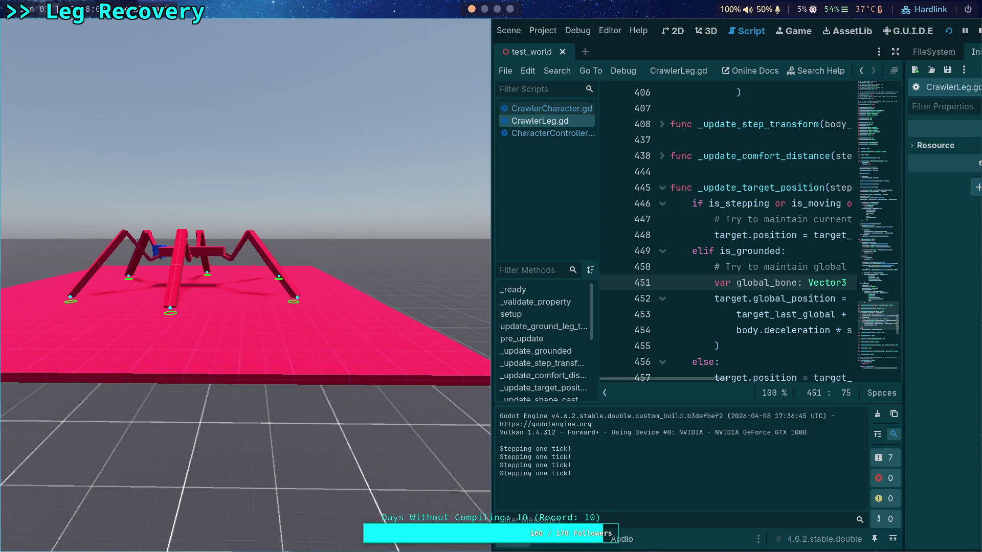
key(period)
key(period)
key(period)
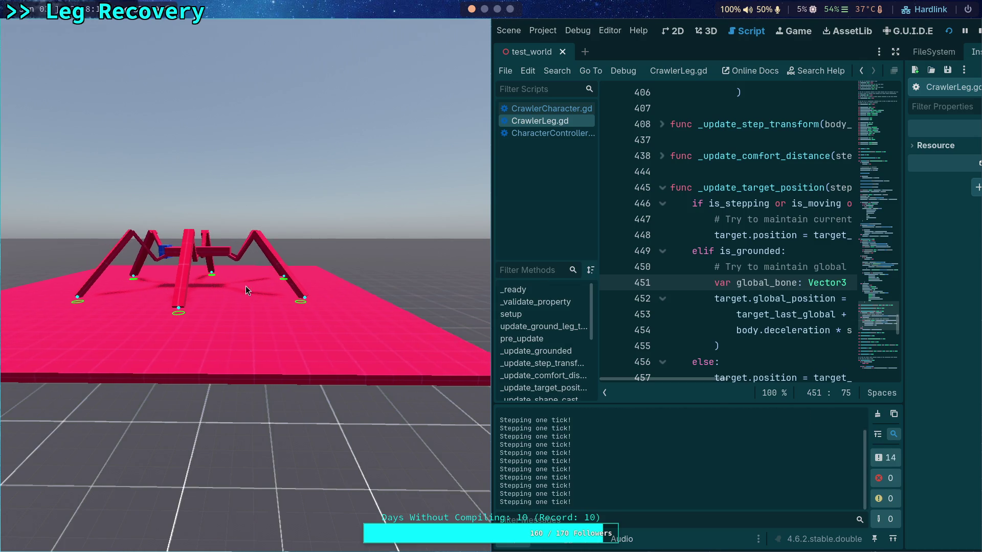
key(period)
key(period)
key(period)
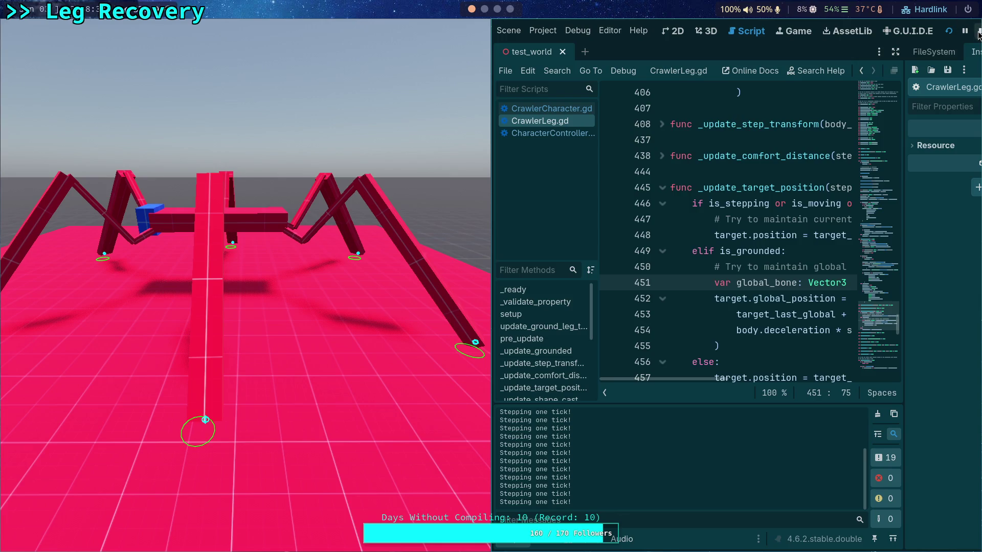
key(F8)
scroll(427, 291, down, 1)
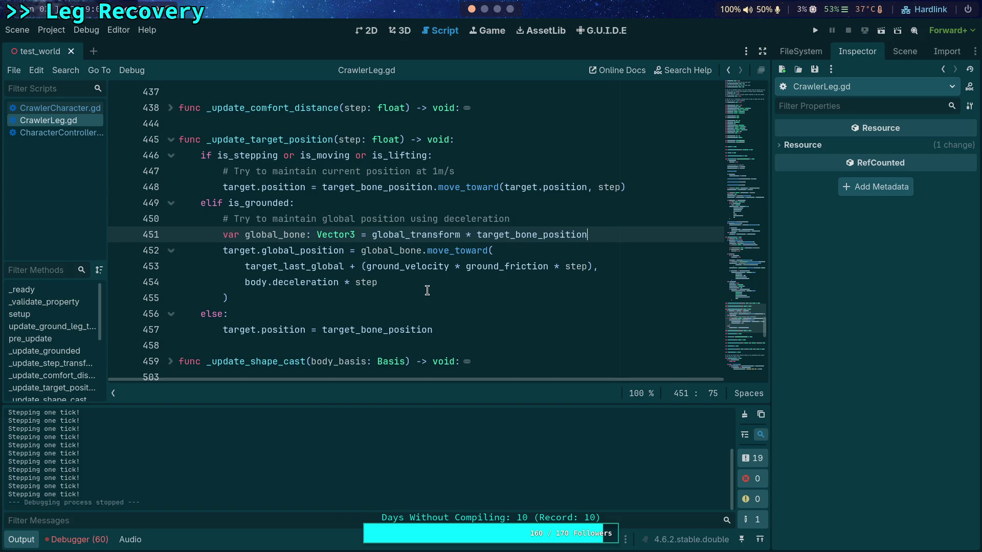
click(59, 107)
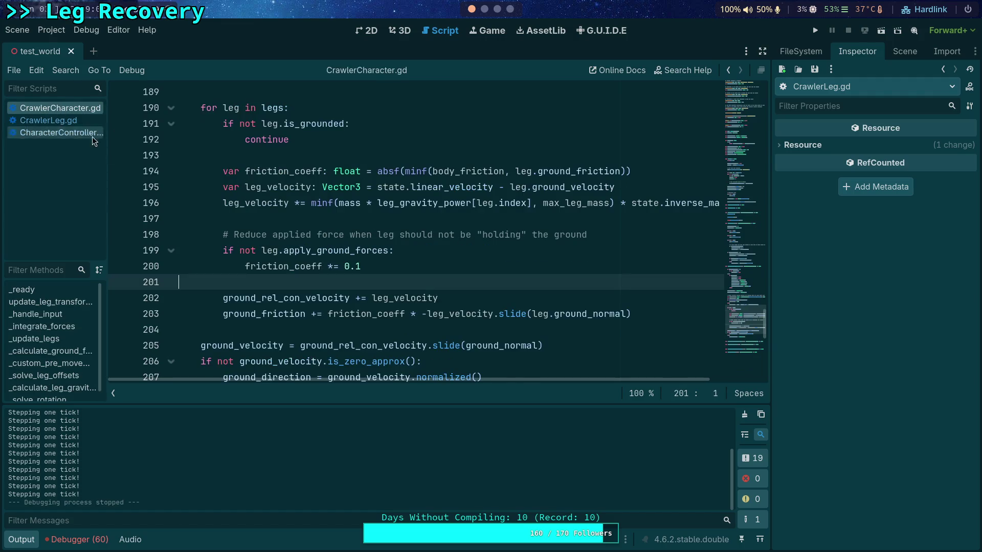
Step: Prefix line 203's ground_friction accumulation with '#', save CrawlerCharacter.gd, and rerun the game
click(222, 316)
scroll(314, 329, down, 1)
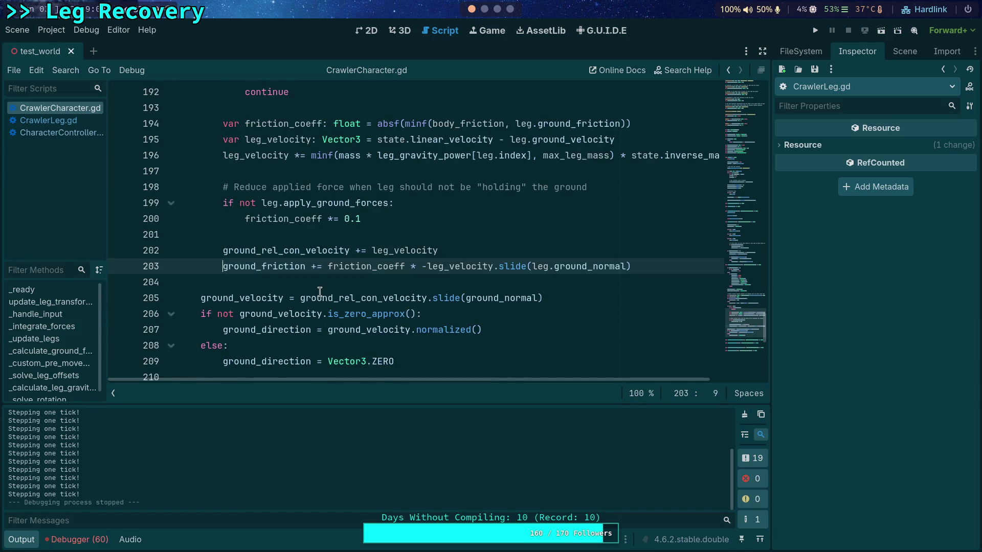
text(#)
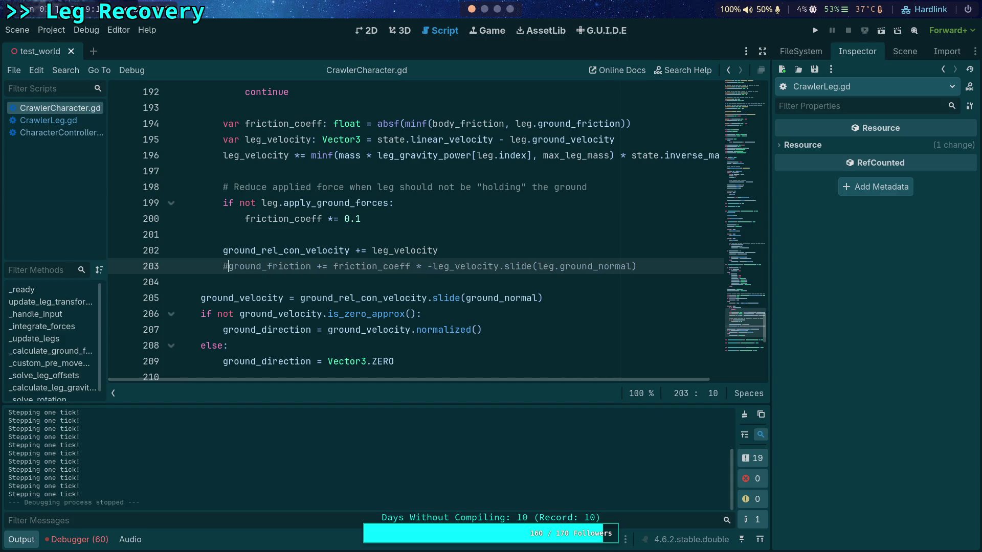
scroll(307, 285, up, 6)
scroll(414, 230, down, 5)
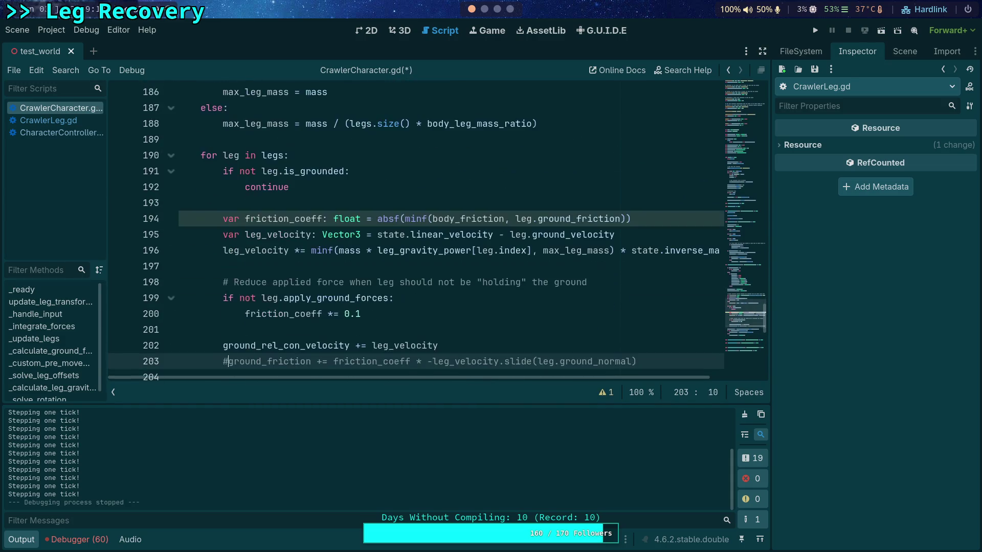
key(ctrl+s)
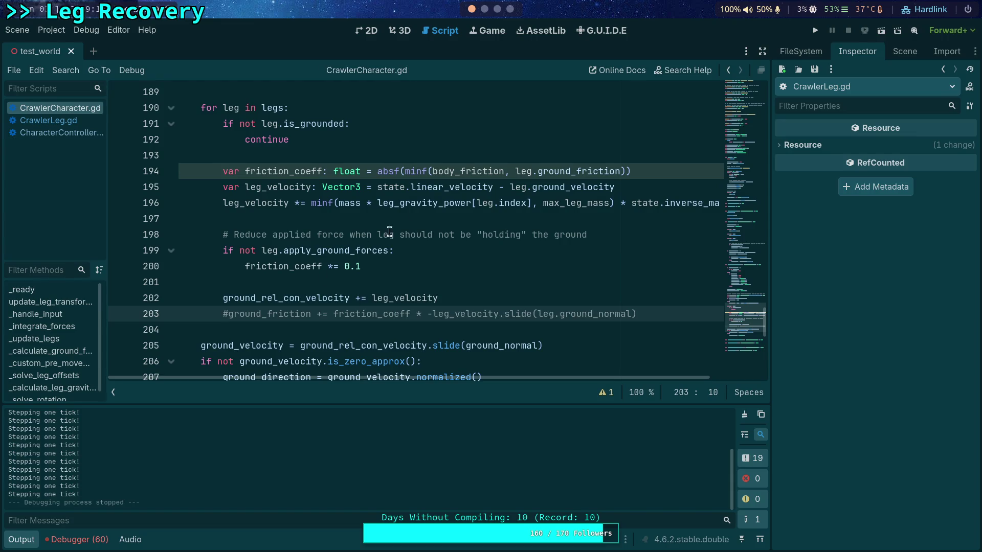
click(815, 30)
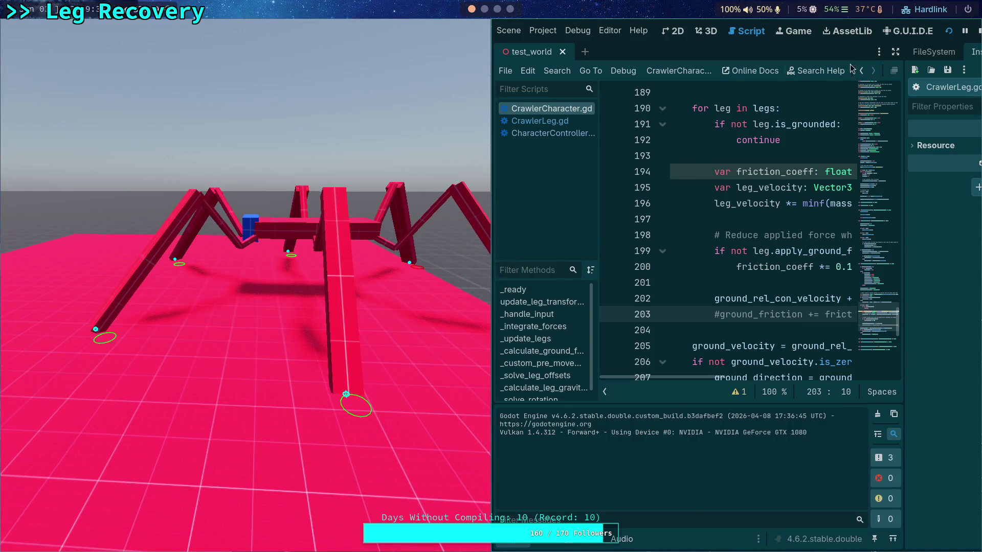
Step: Stop the game and remove the '#' from CrawlerCharacter.gd's ground_friction line 203
click(974, 33)
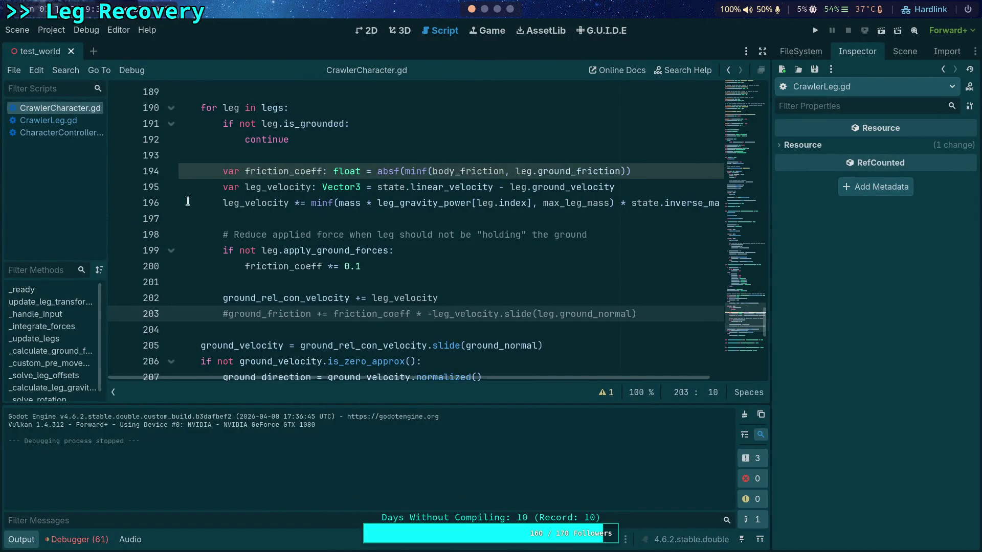
click(75, 134)
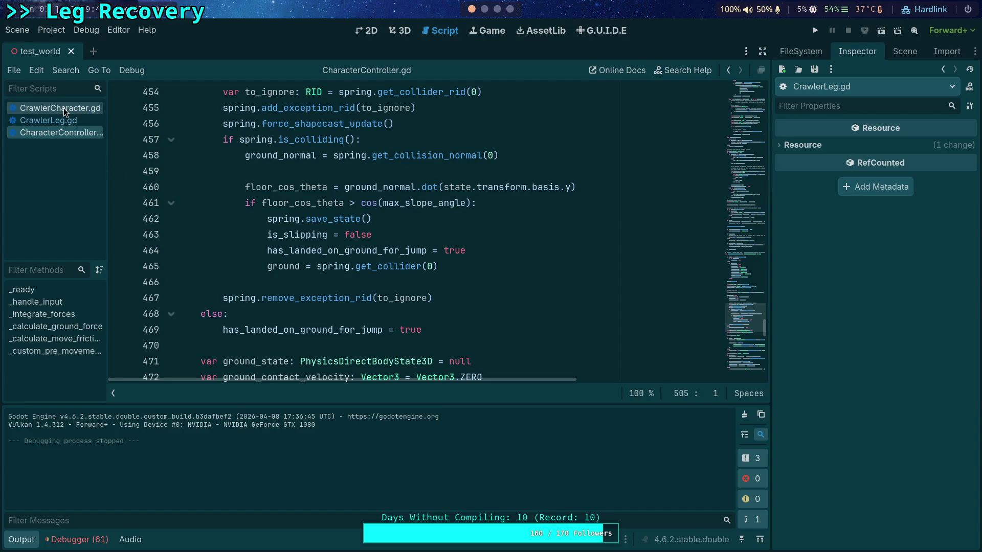
click(49, 121)
click(23, 540)
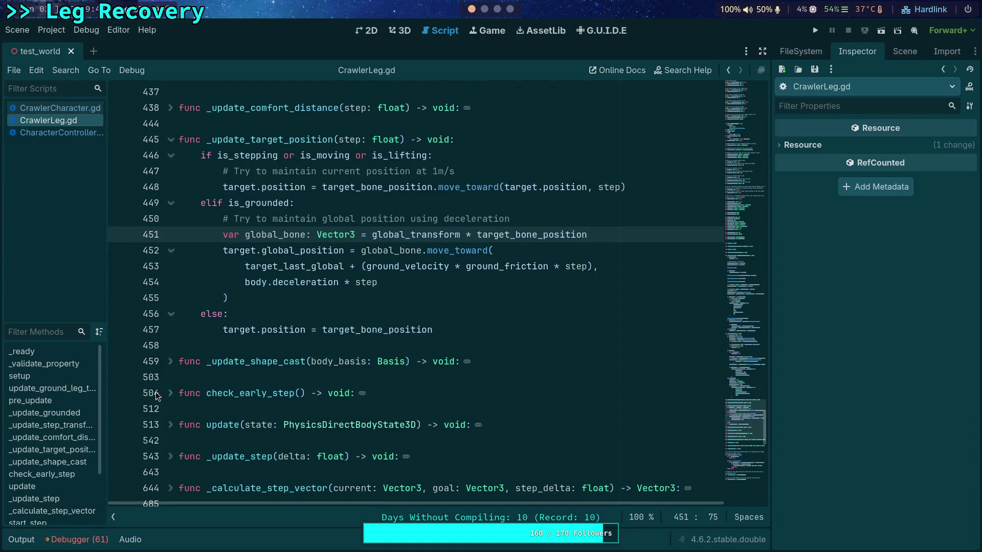
key(ctrl+shift+comma)
key(BackSpace)
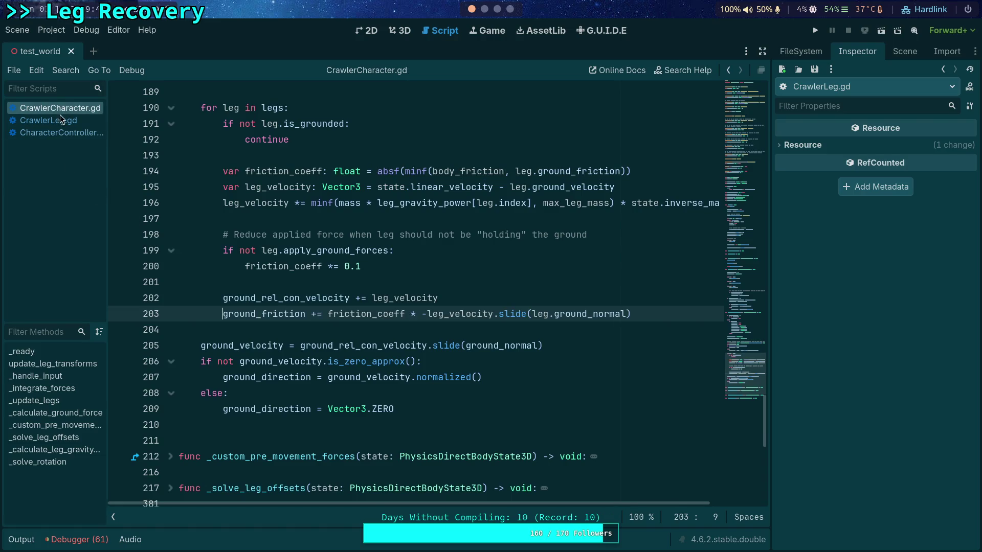
Step: Return to CrawlerLeg.gd and select the ground-velocity friction term on line 453
click(59, 133)
click(48, 120)
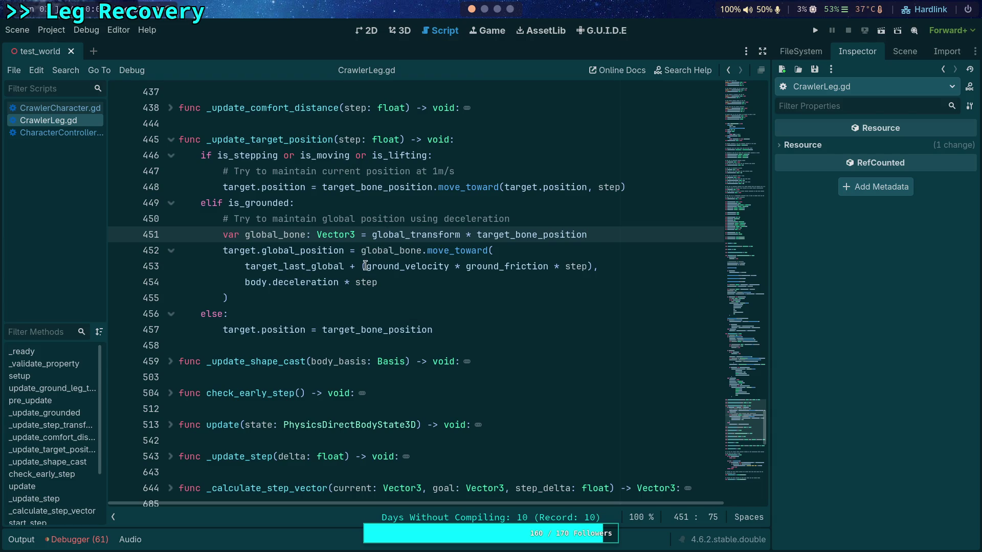
drag(345, 267, 592, 266)
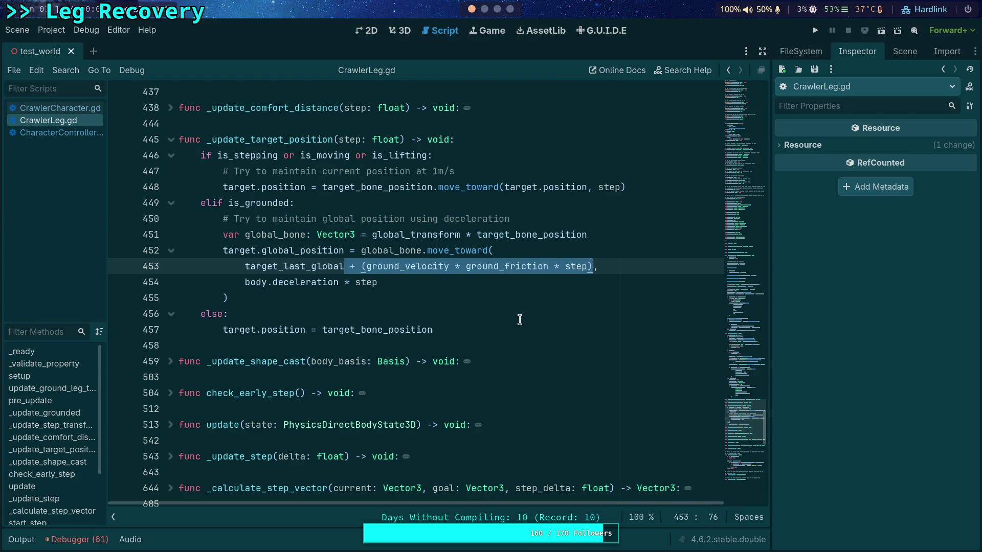
Step: Delete the friction term from move_toward and add a new line after the call
key(BackSpace)
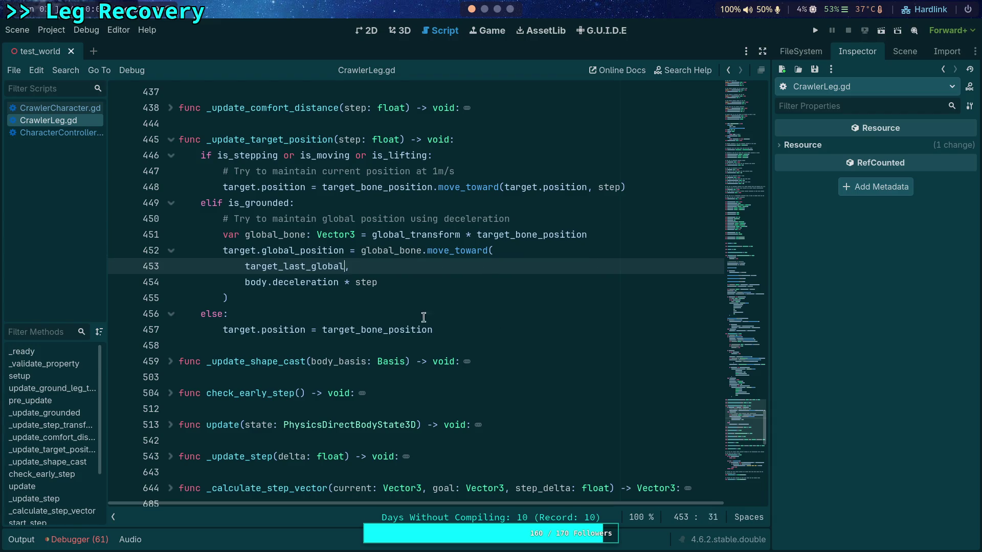
click(351, 297)
key(Return)
Step: Write target.global_position += ground_velocity * ground_friction * step, save, and run the project
text(t)
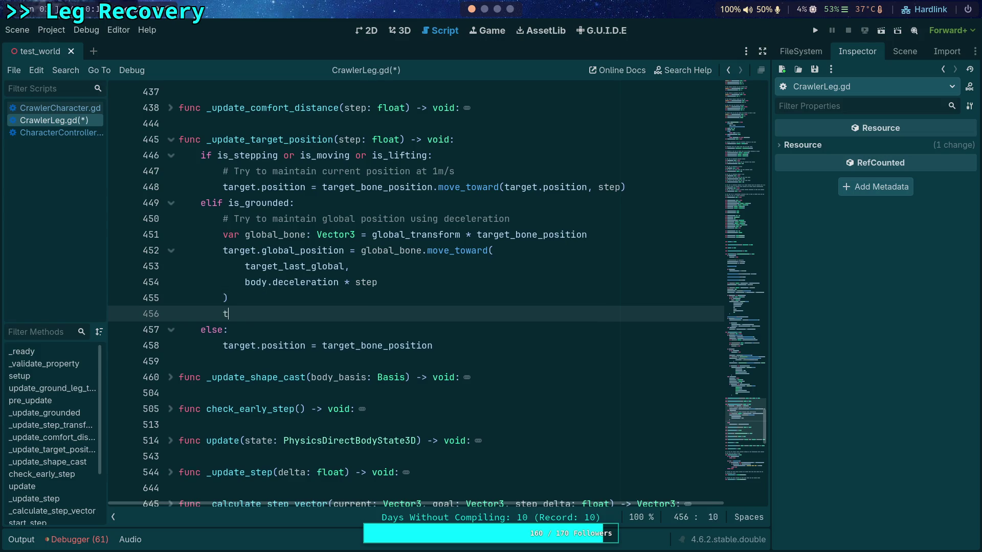
text(arget.glo)
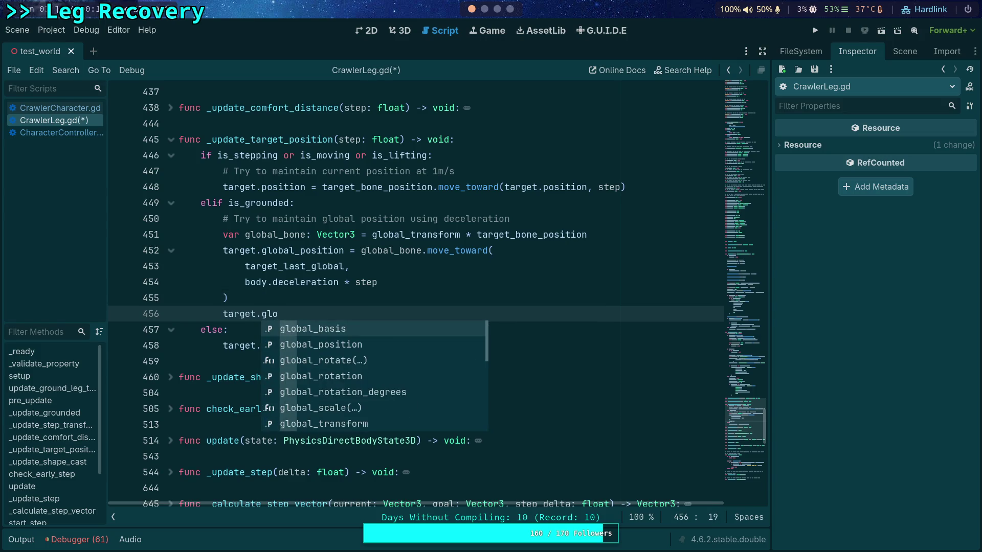
key(Down)
key(Return)
text(+ (ground_velocity * ground_friction * step))
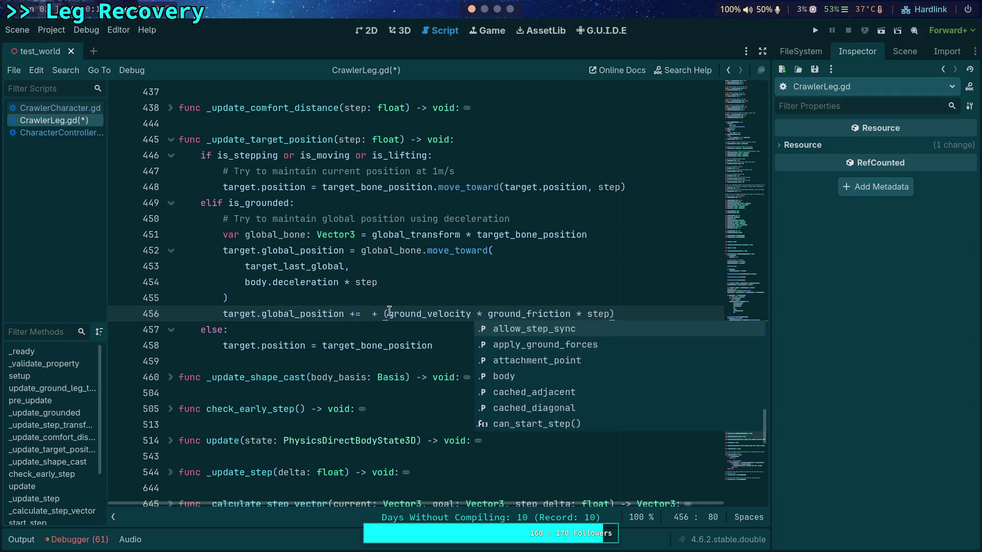
drag(389, 314, 372, 314)
key(BackSpace)
key(BackSpace)
click(617, 315)
key(BackSpace)
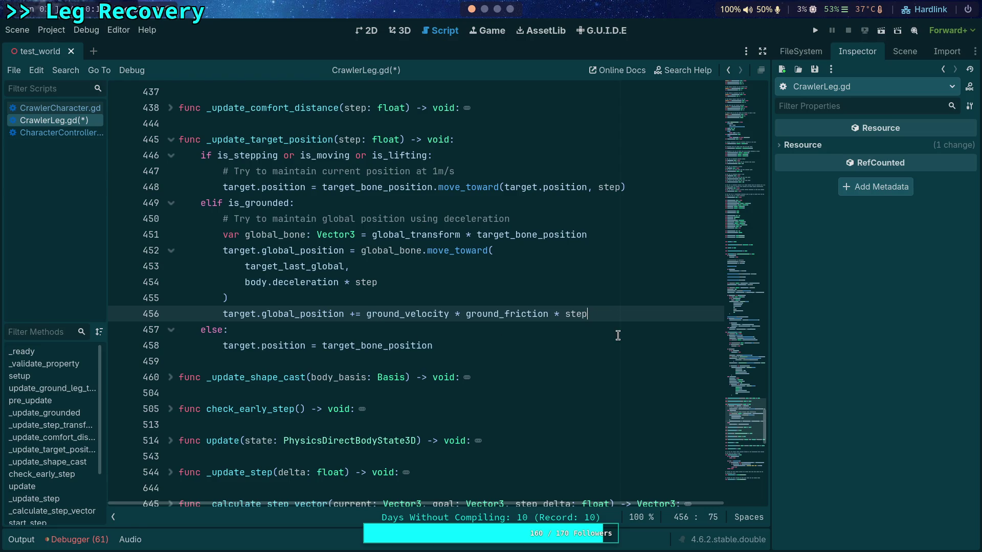
key(ctrl+s)
click(815, 31)
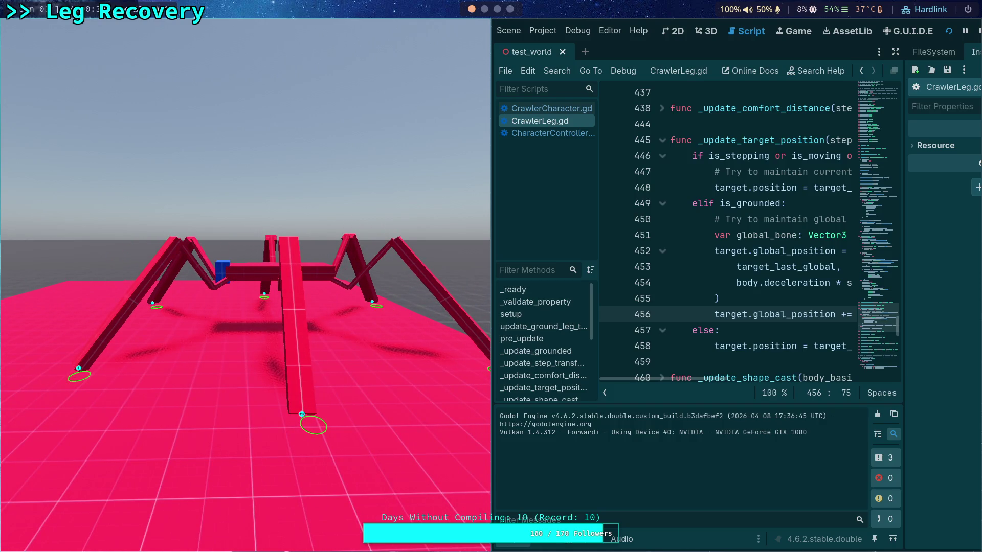
Step: Stop the test run, switch to the 3D view, and move the Player capsule down-left
click(978, 31)
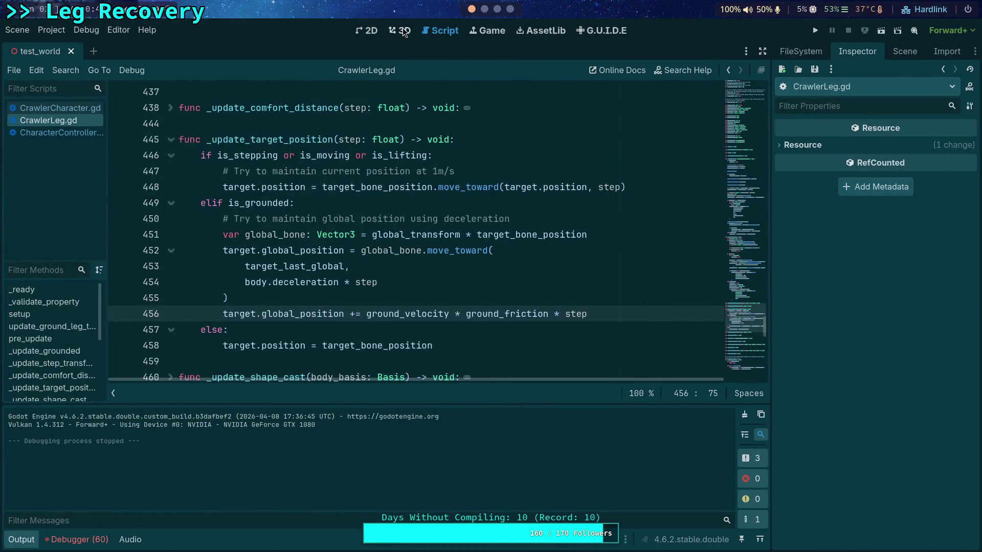
click(402, 30)
drag(330, 247, 267, 301)
Step: Add a Camera3D as a child of Slider2
click(915, 57)
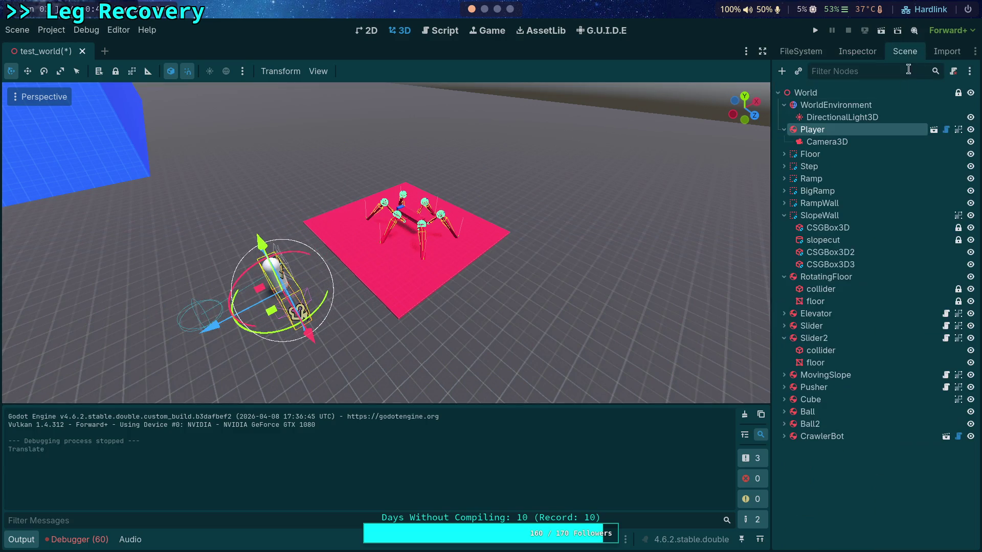
right_click(814, 340)
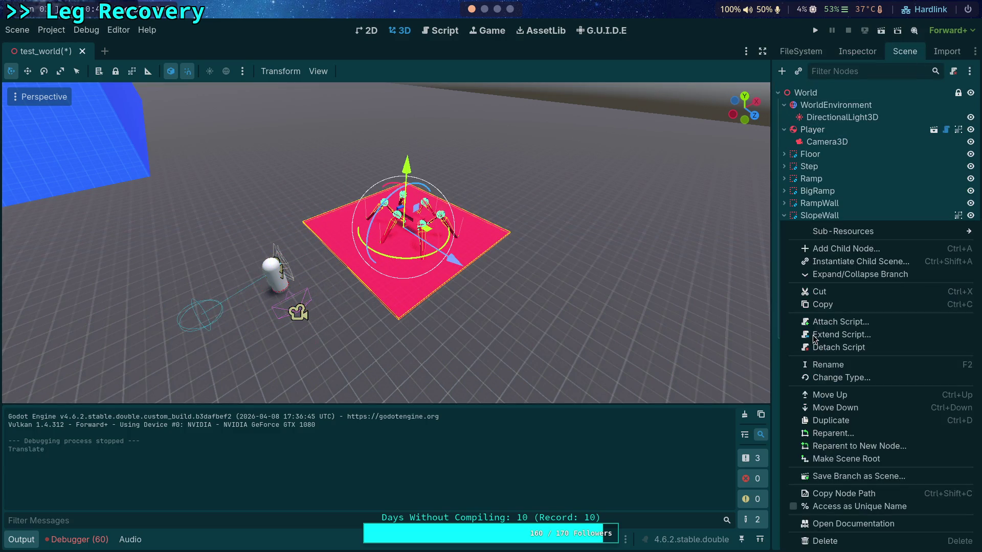
click(818, 247)
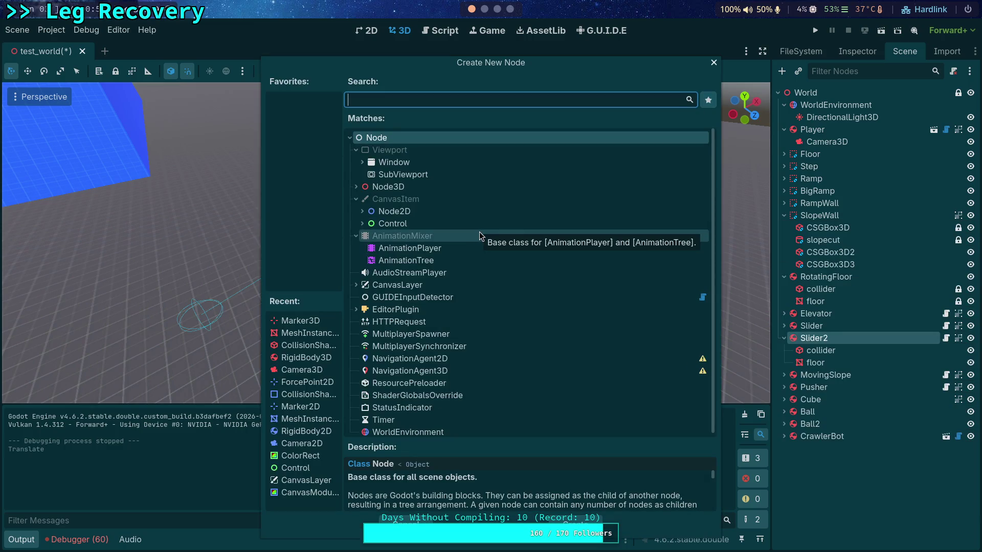
double_click(317, 365)
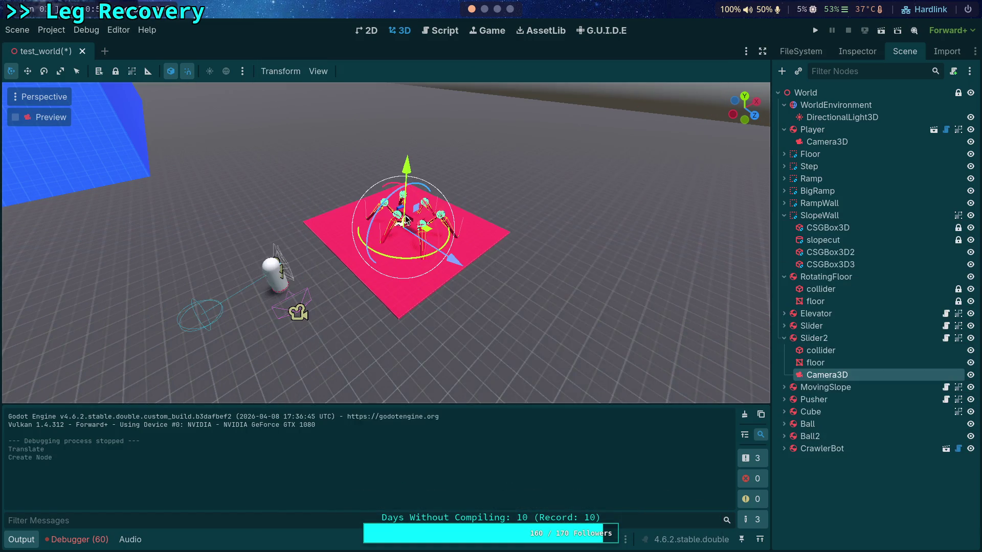
Step: Position and rotate the camera to face the spider, previewing through it
drag(441, 216, 374, 254)
drag(349, 303, 282, 320)
drag(297, 229, 303, 198)
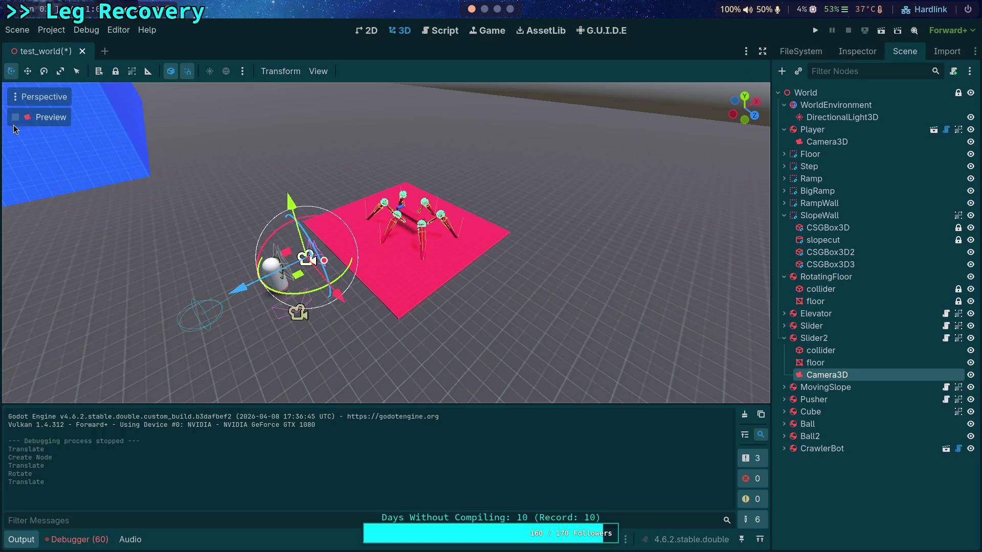
click(14, 118)
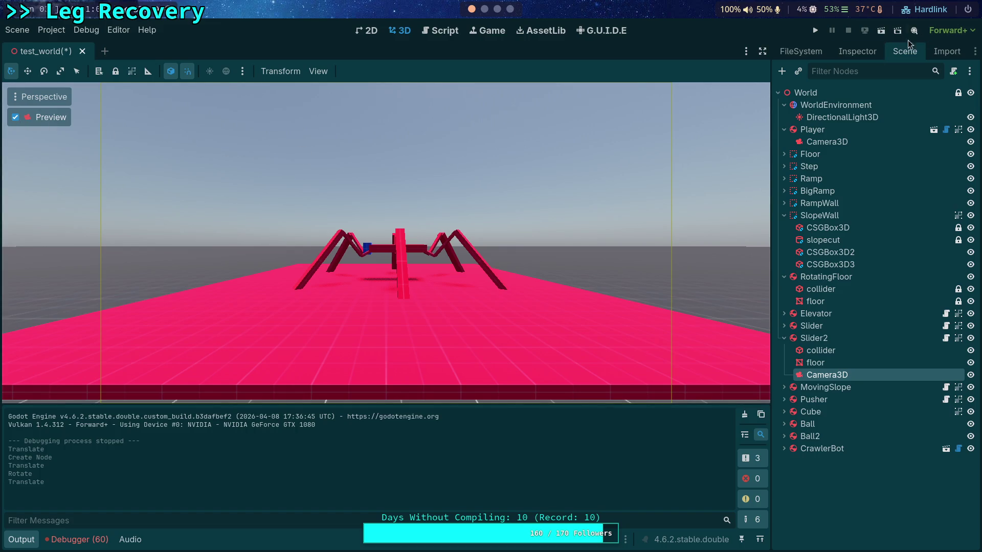
Step: Set the camera's FOV to 40 and tick Current in the Inspector
click(857, 51)
scroll(843, 347, down, 2)
drag(900, 438, 857, 437)
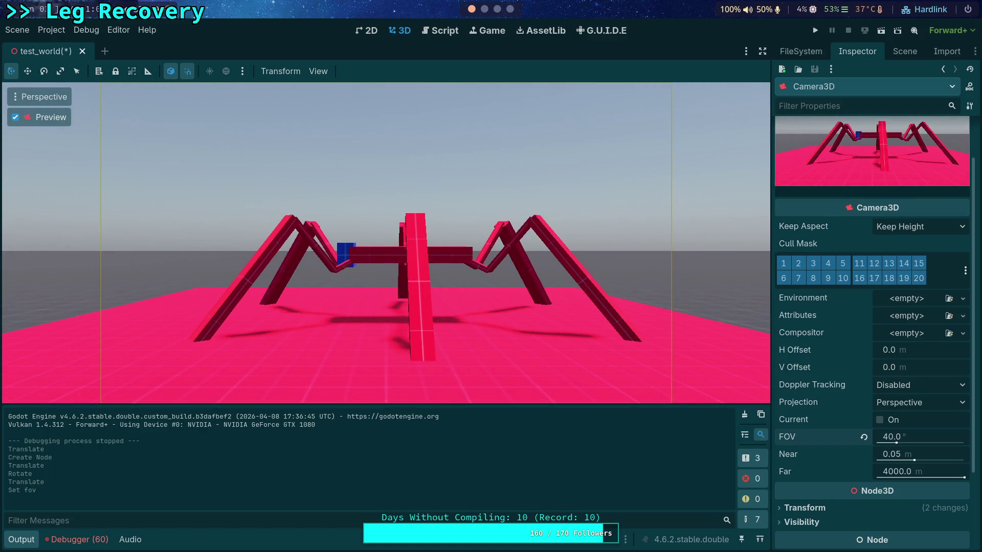
scroll(900, 430, down, 4)
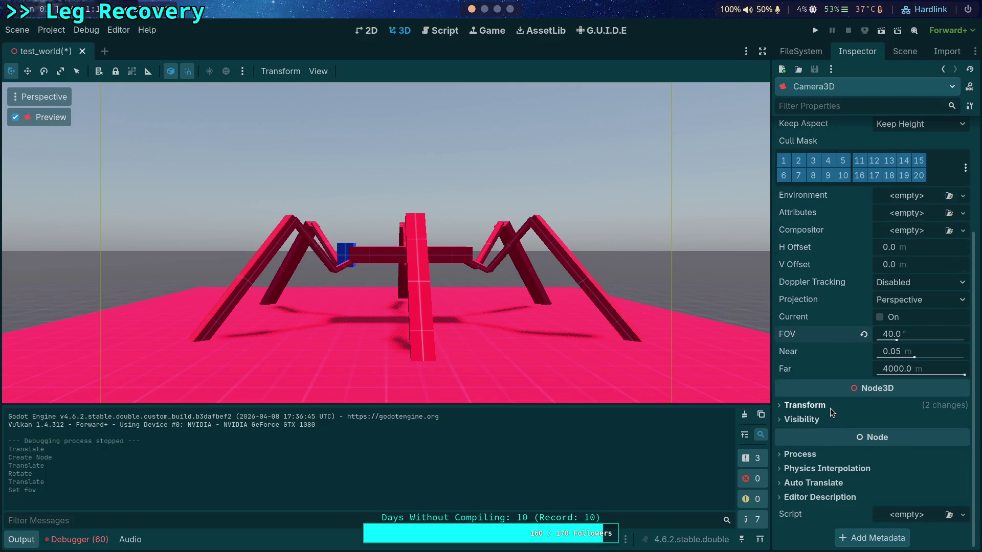
click(884, 318)
Step: Run the project to view through the new camera, then stop it
click(816, 30)
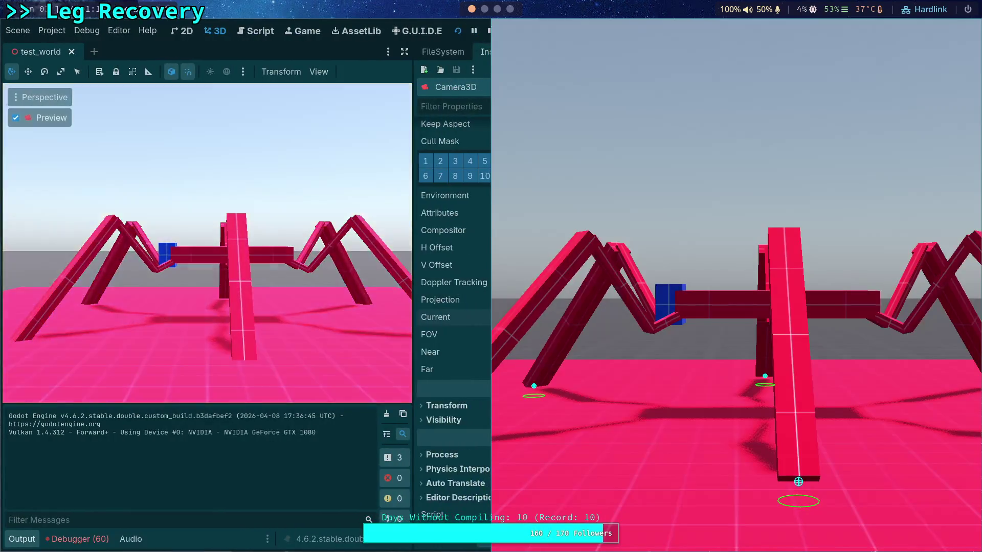
key(super+shift+Left)
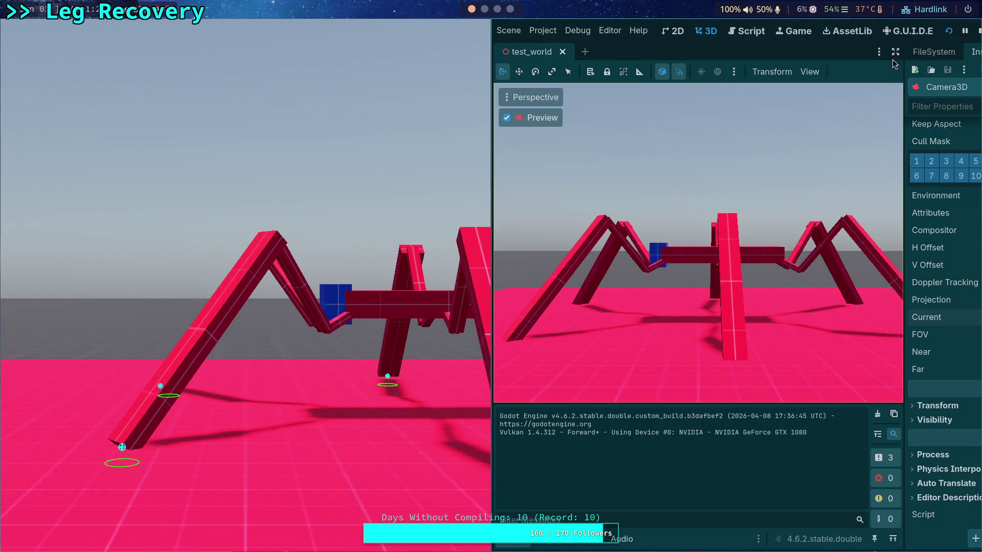
key(Escape)
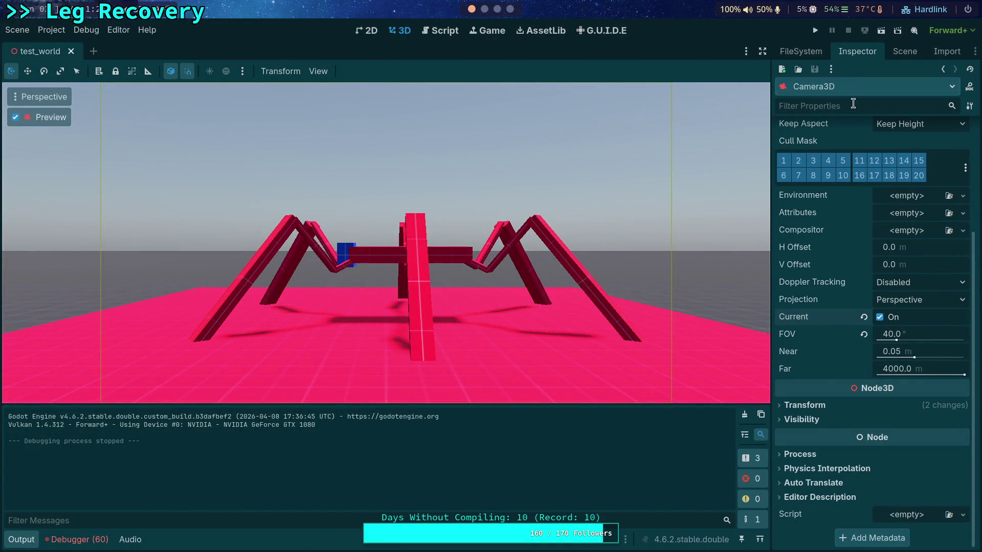
Step: Nudge CrawlerBot slightly along Z, then preview through Slider2's camera again
click(892, 53)
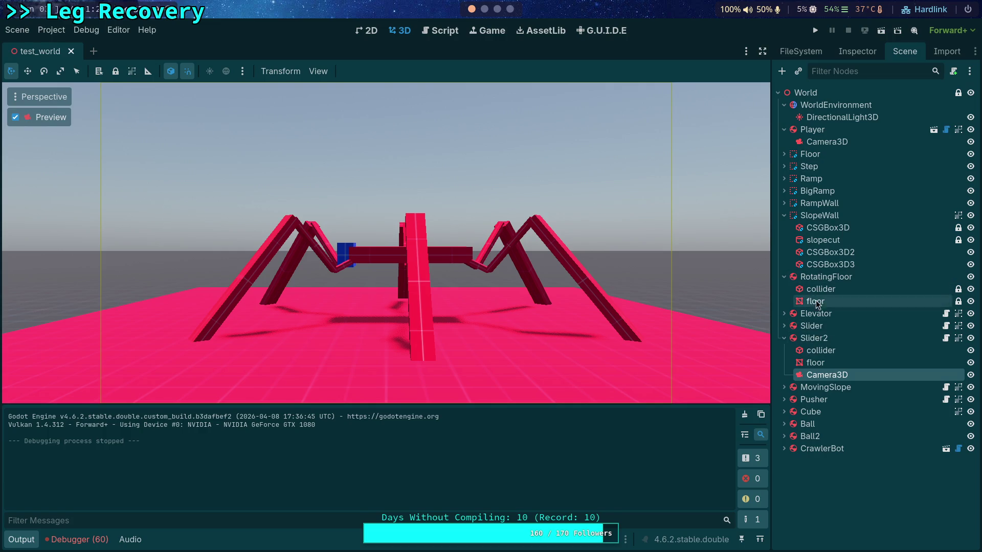
click(821, 448)
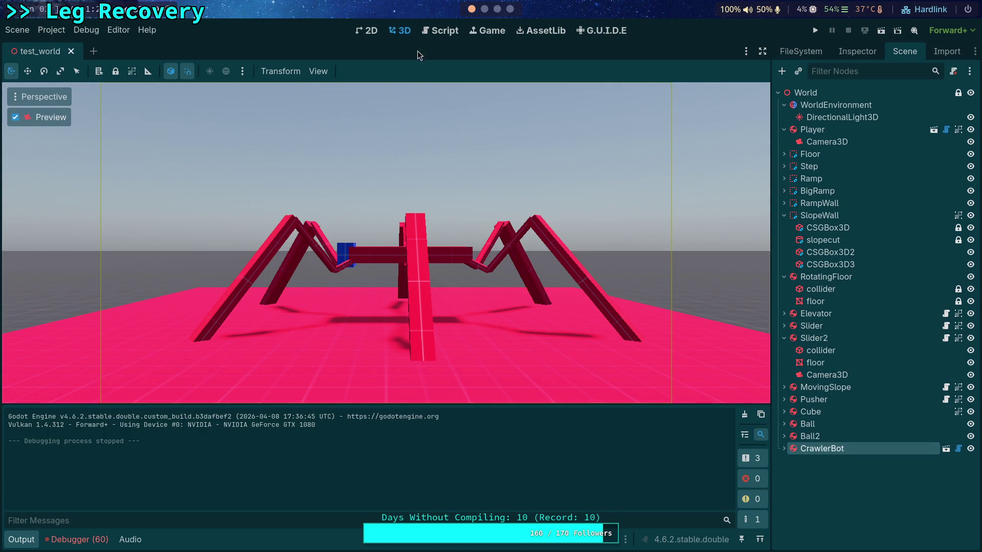
click(15, 118)
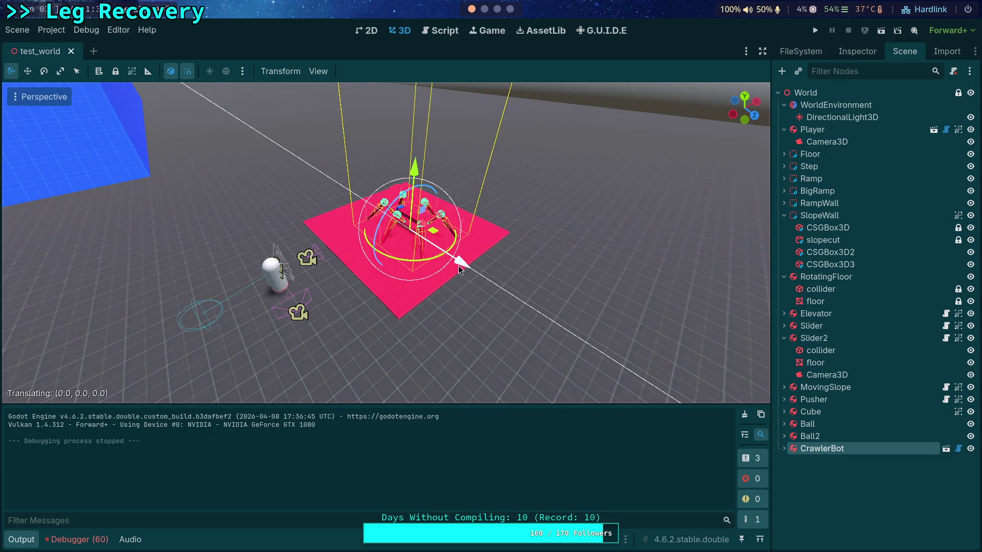
drag(459, 266, 456, 265)
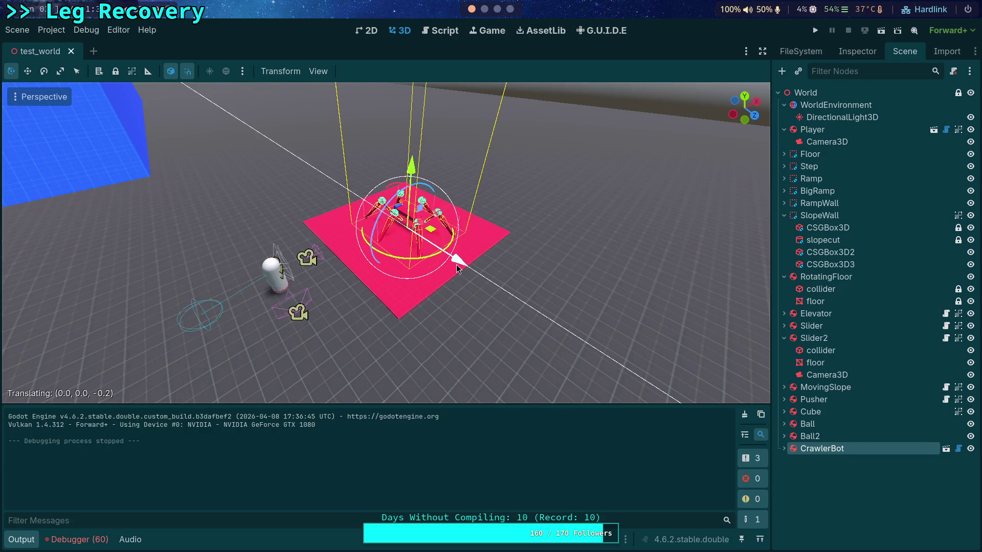
click(827, 375)
click(15, 117)
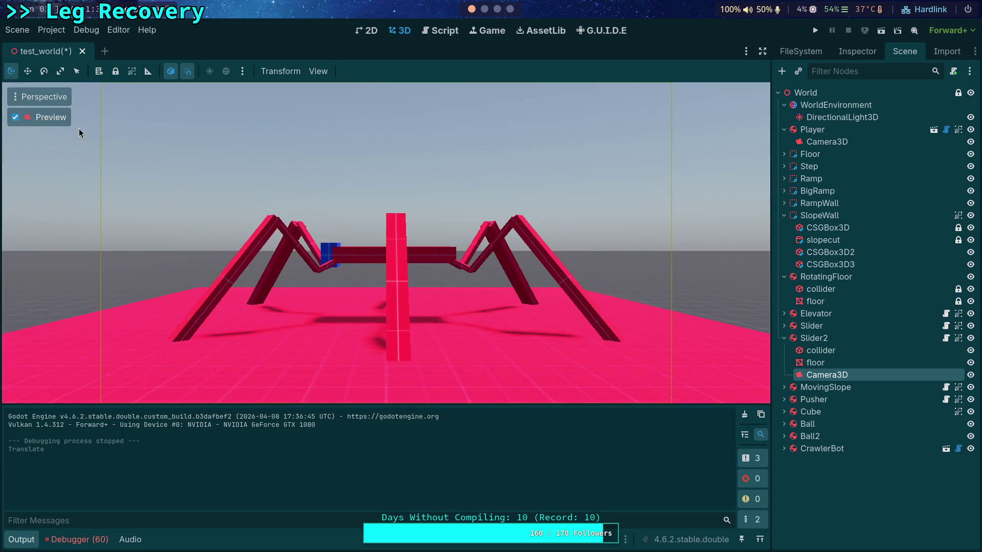
Step: Run the game, walk the spider forward with D, and tile the game window beside the editor
click(815, 30)
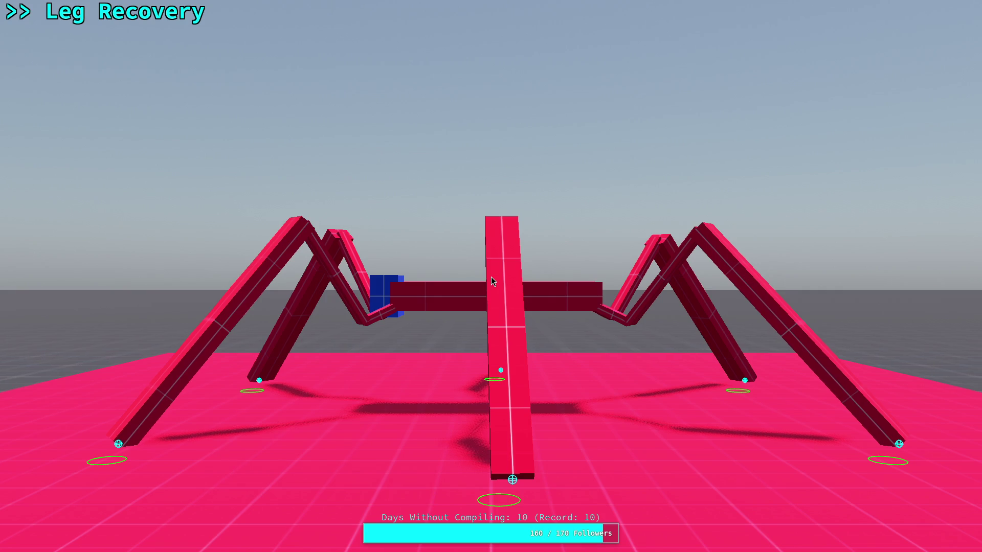
key(d)
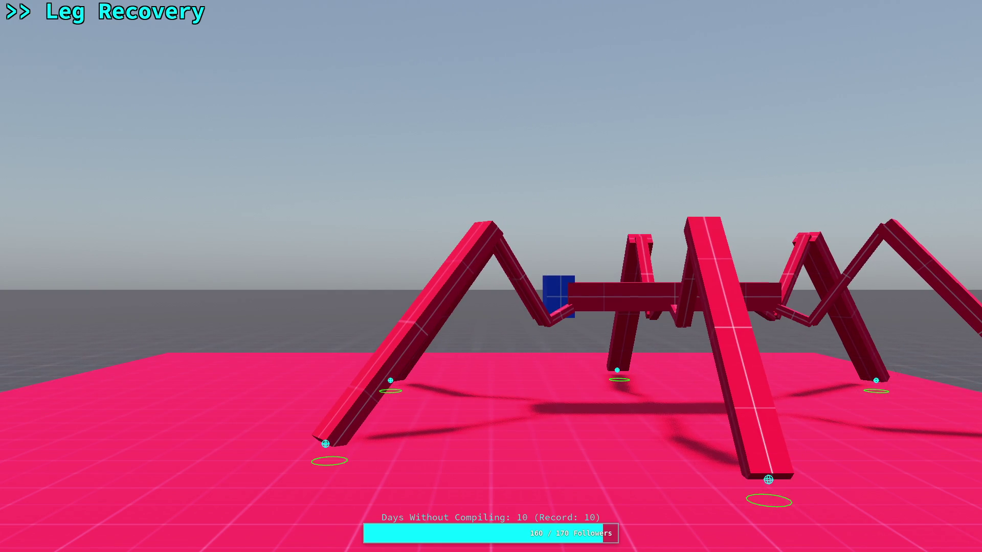
key(super+f)
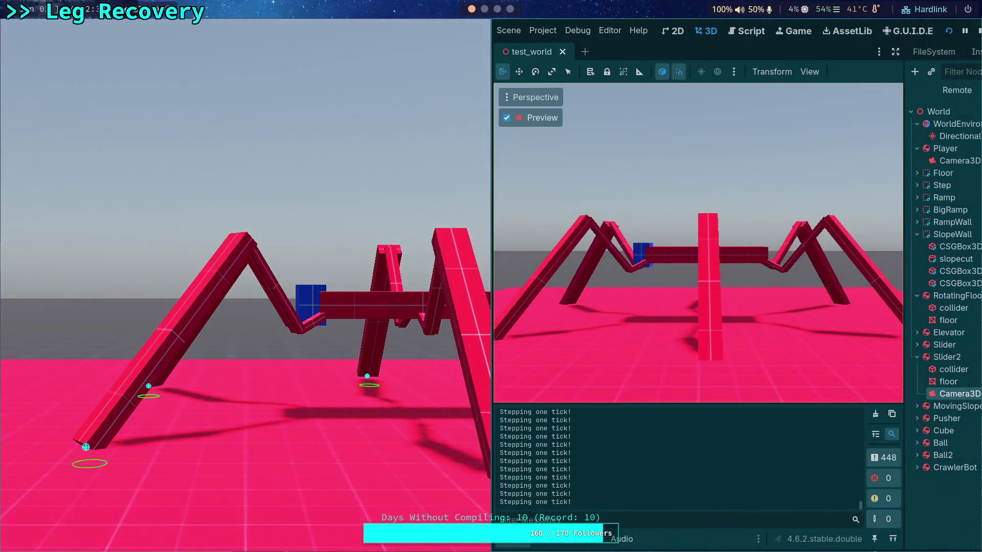
Step: Stop the game and look through CrawlerCharacter.gd and CharacterController.gd in the Script workspace
key(super+q)
click(440, 32)
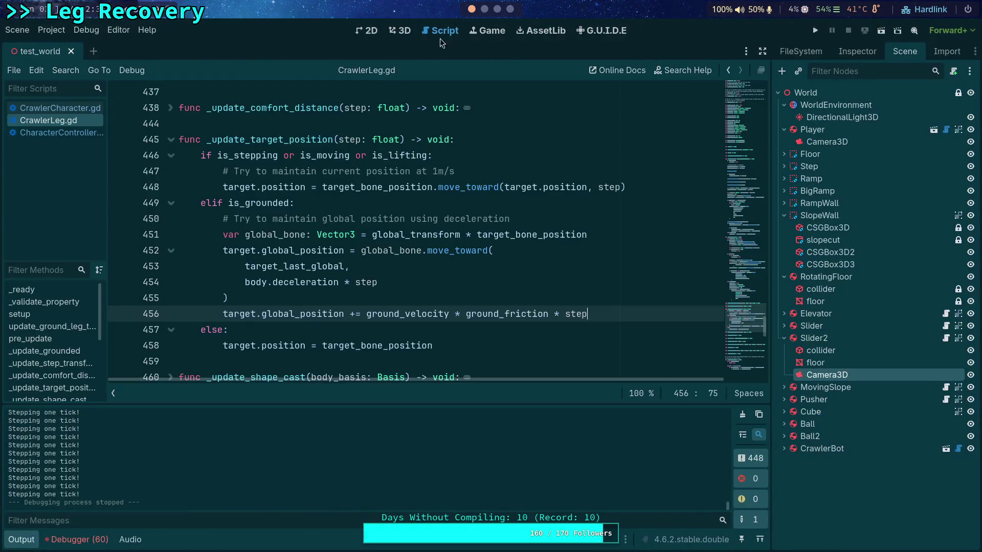
click(75, 109)
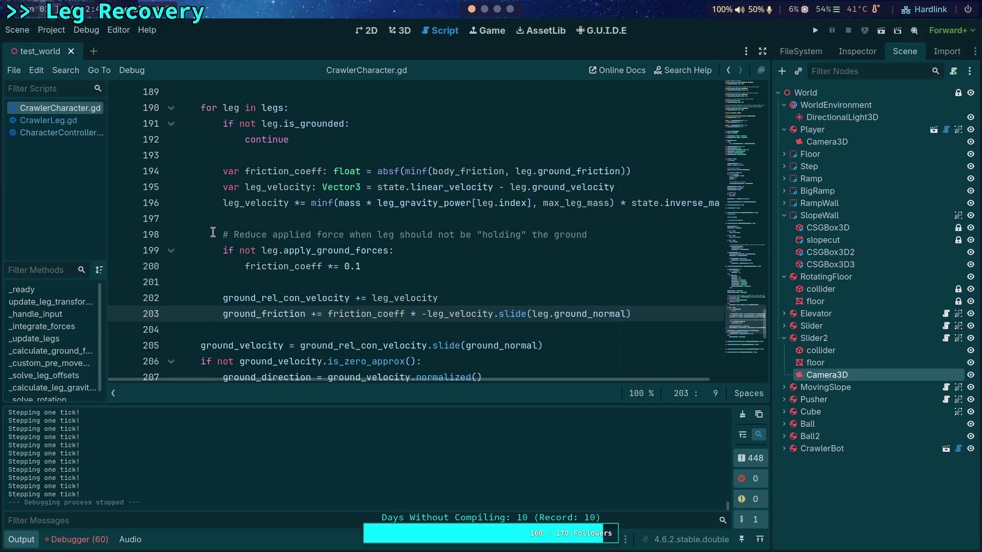
scroll(213, 233, down, 1)
scroll(213, 233, up, 1)
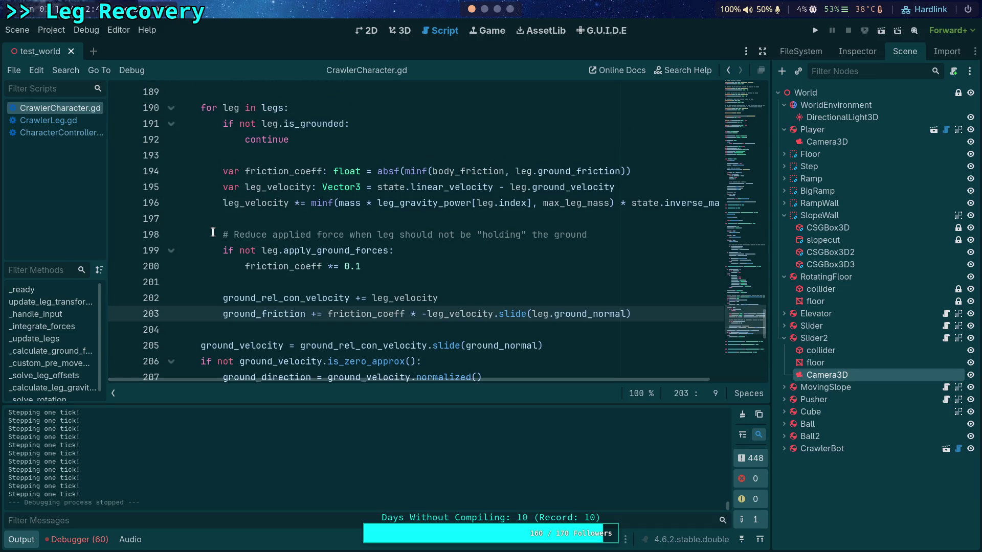
click(66, 134)
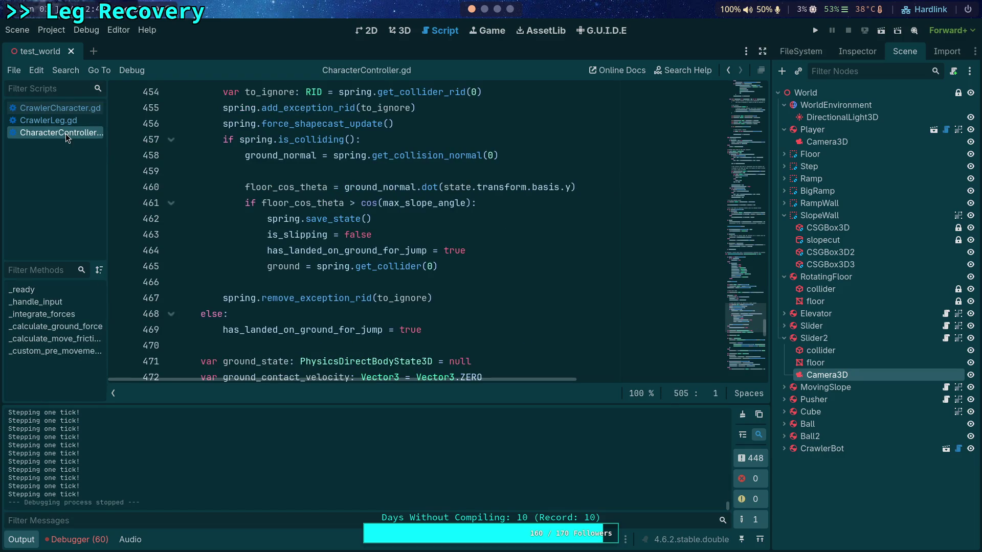
Step: Return to CrawlerLeg.gd and put the caret at the end of line 451
click(69, 125)
mouse_move(341, 234)
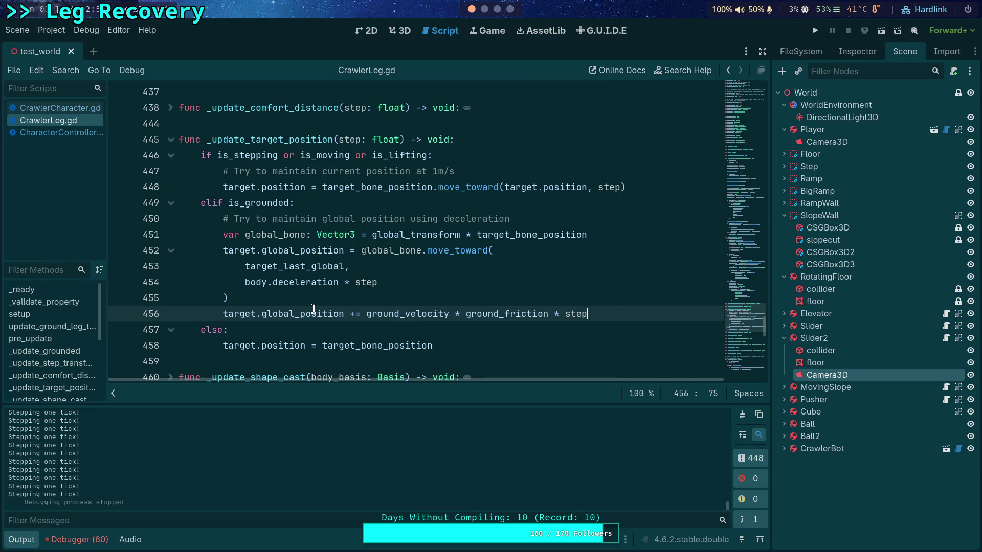
drag(366, 314, 597, 306)
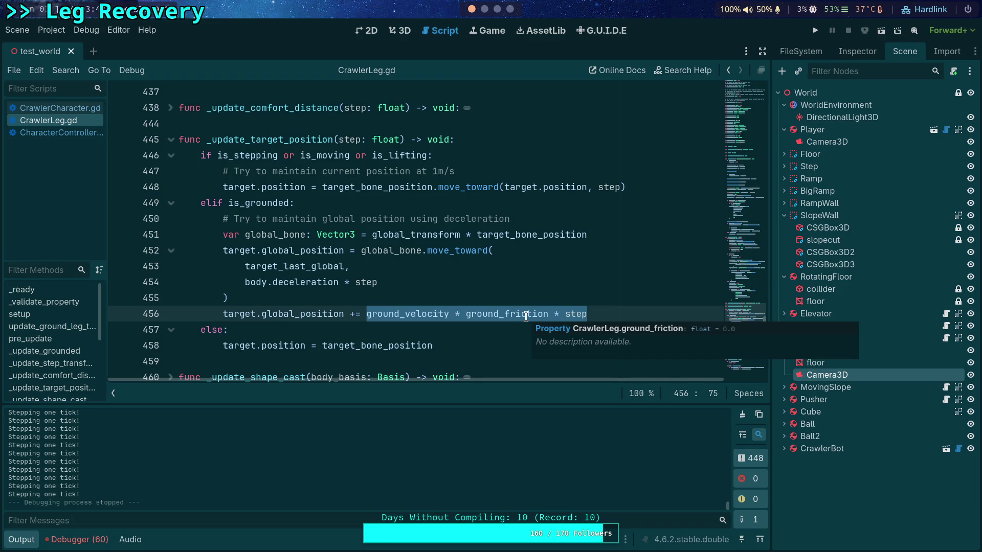
click(612, 302)
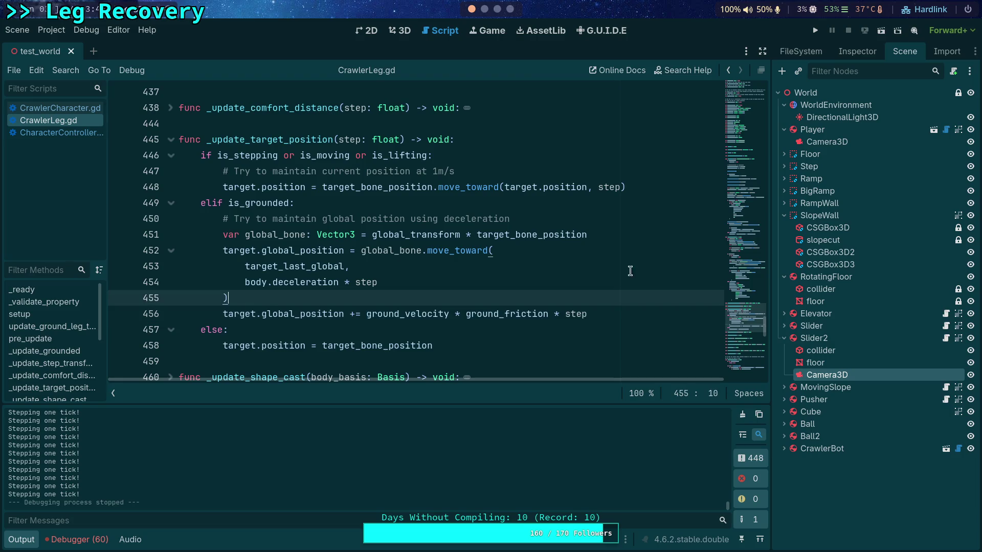
click(607, 234)
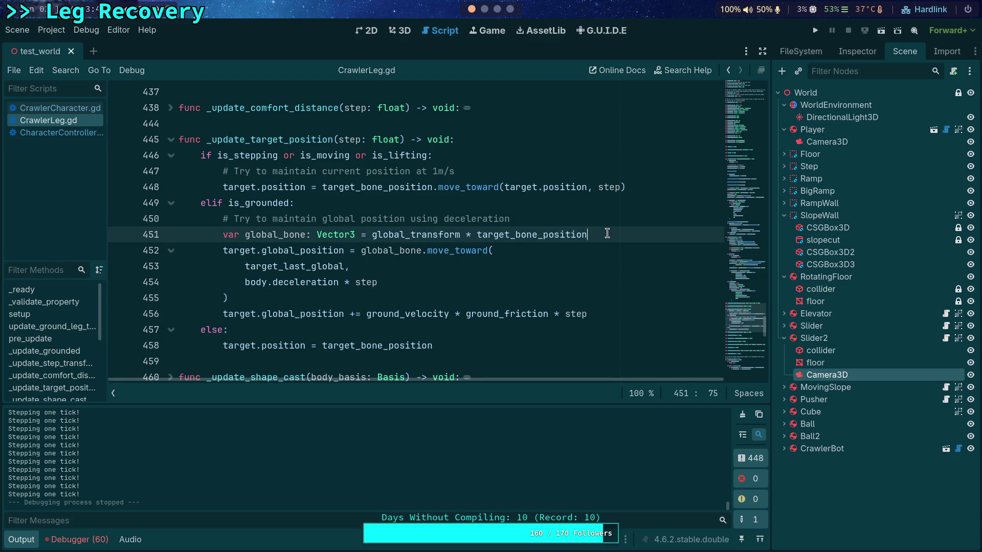
Step: Insert 'var motion: Vector3 = ground_velocity * ground_friction * step' after line 451
key(Return)
text(var motion)
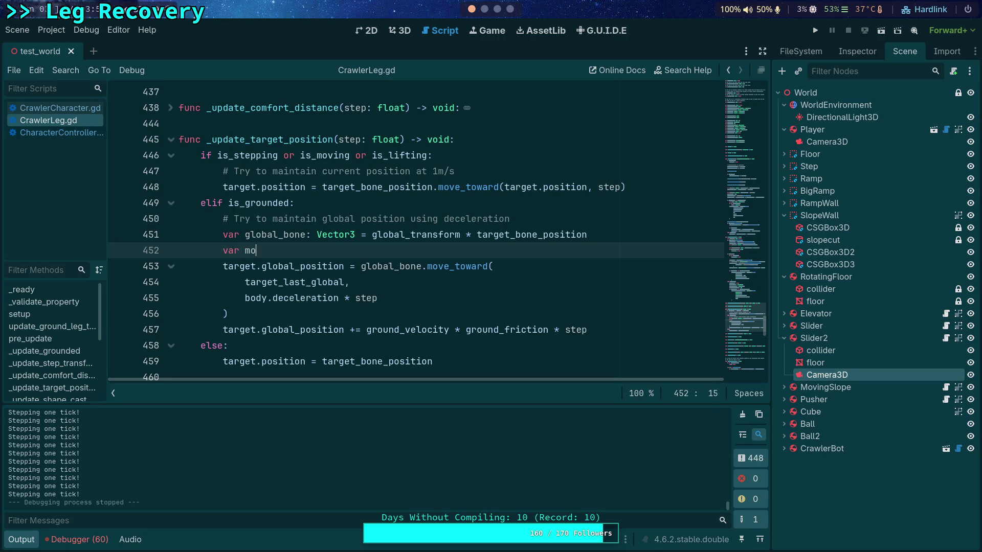
text(: Vector3 = )
text(ground_ve)
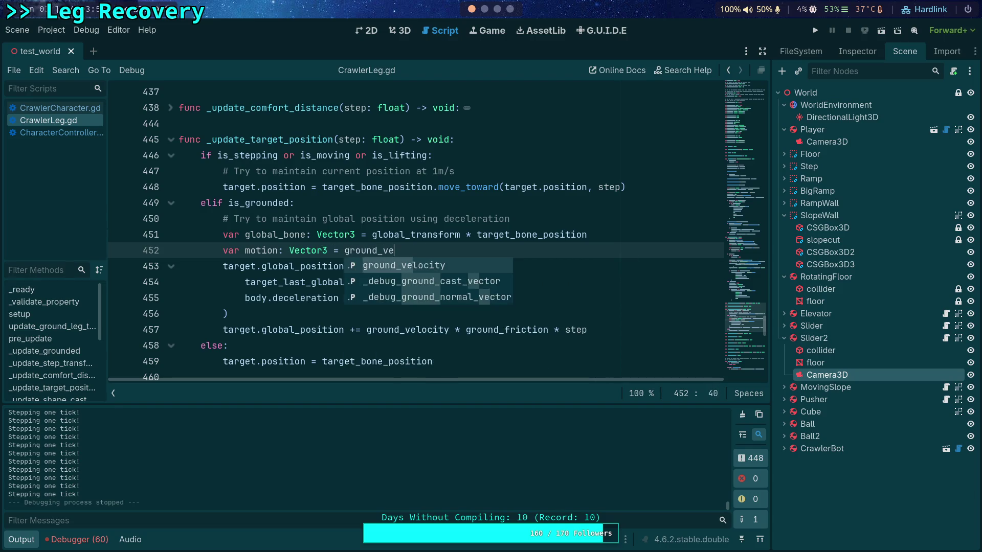
key(Return)
text(ground_f)
key(Return)
text(* step)
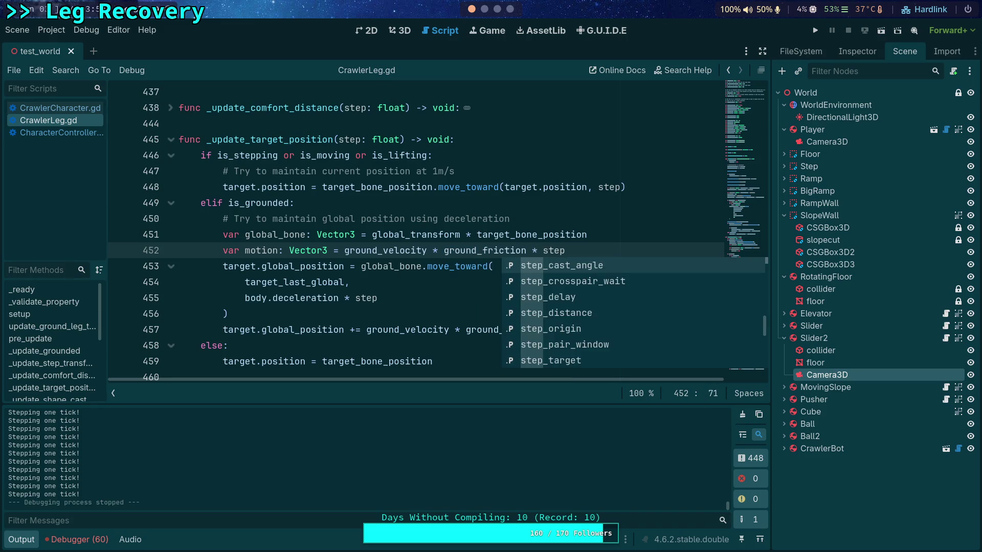
key(Escape)
Step: Add 'target_last_global += motion' and 'global_bone += motion' lines below the motion declaration
key(Return)
text(target_last_global += motion)
key(Return)
text(gr)
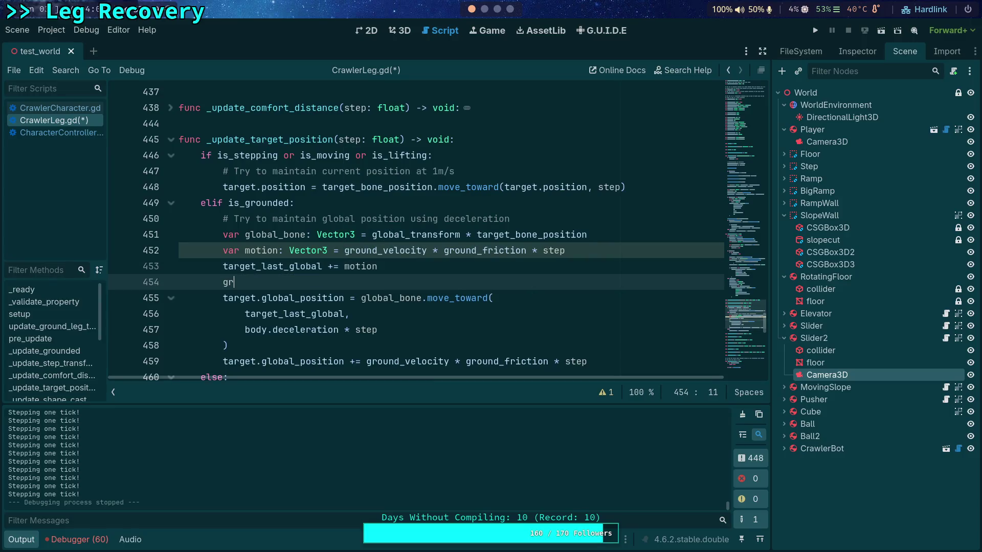
key(BackSpace)
text(lob)
key(Return)
text(+= )
text(motion)
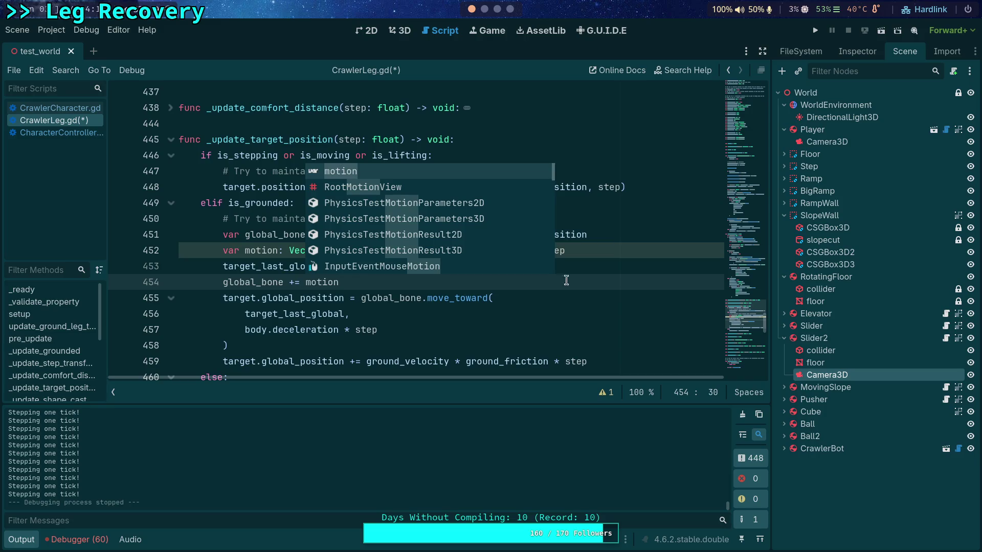
Step: Delete the old ground velocity line and save CrawlerLeg.gd
click(568, 329)
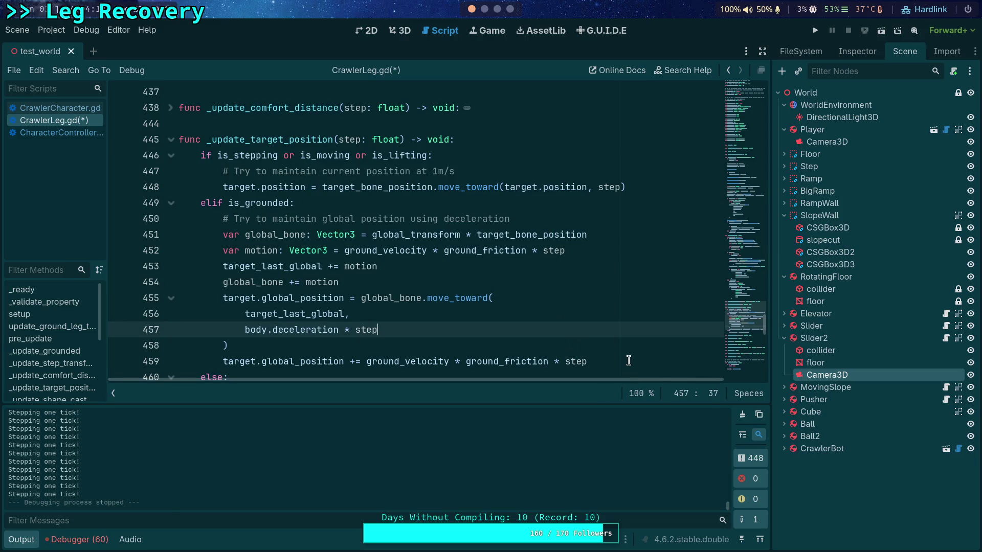
drag(629, 361, 626, 350)
key(BackSpace)
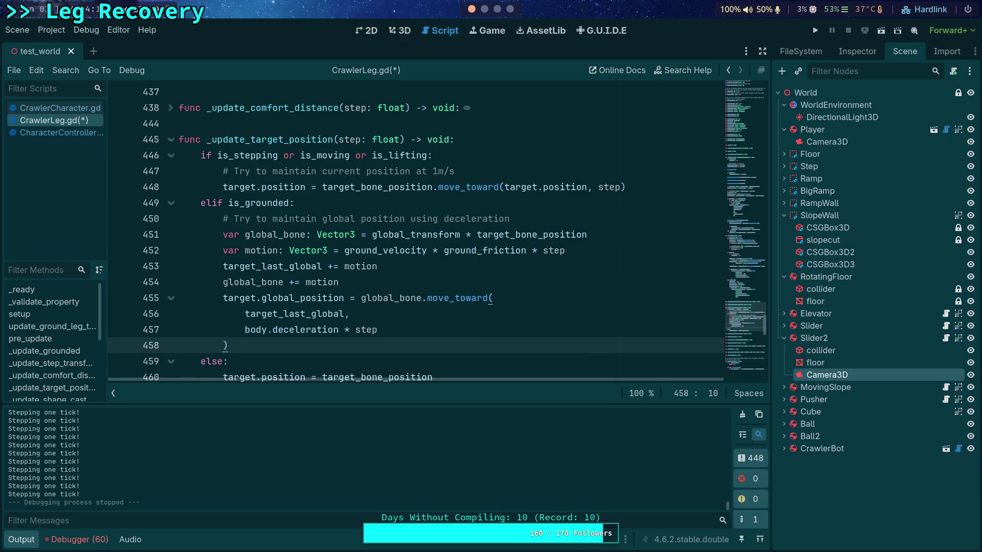
key(ctrl+s)
click(815, 30)
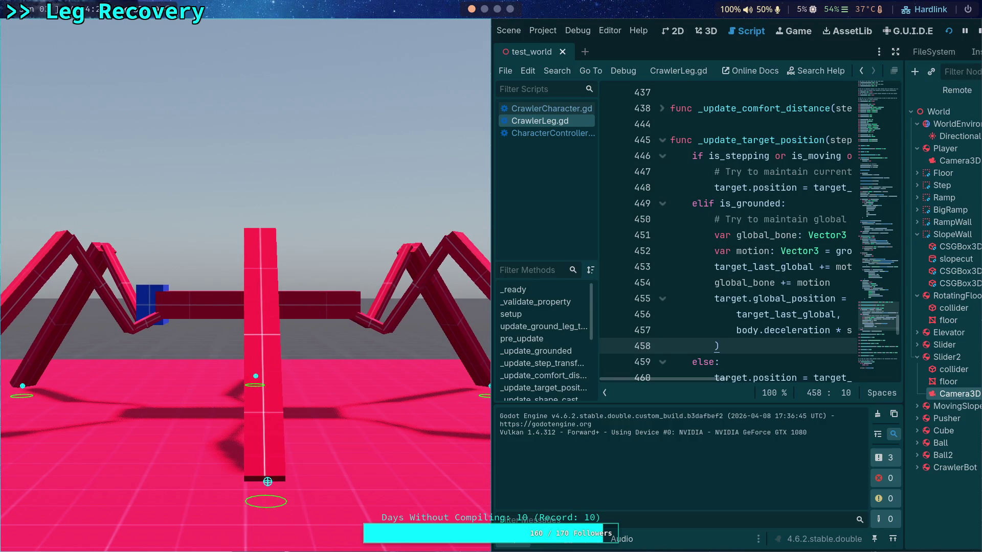
key(period)
key(period)
key(period)
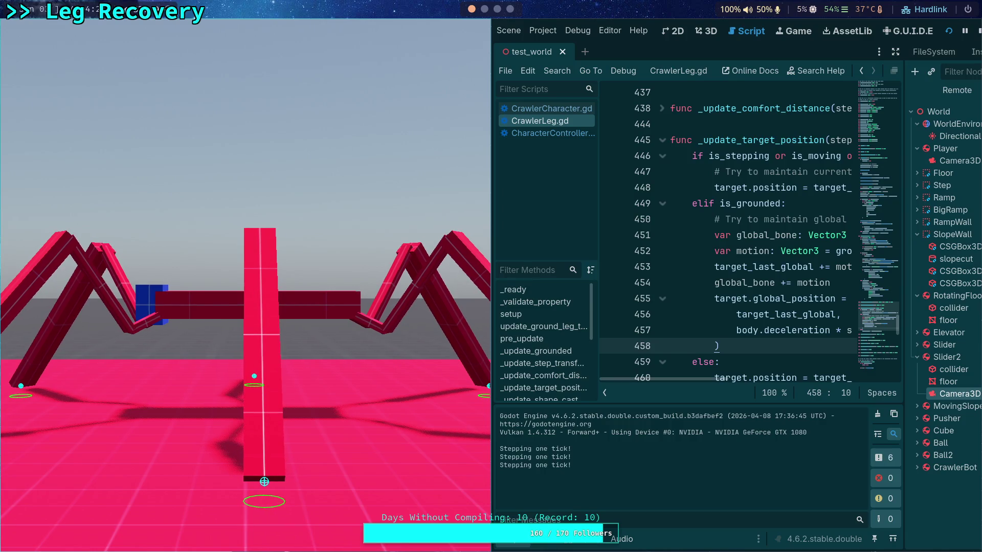
key(period)
key(period)
key(period)
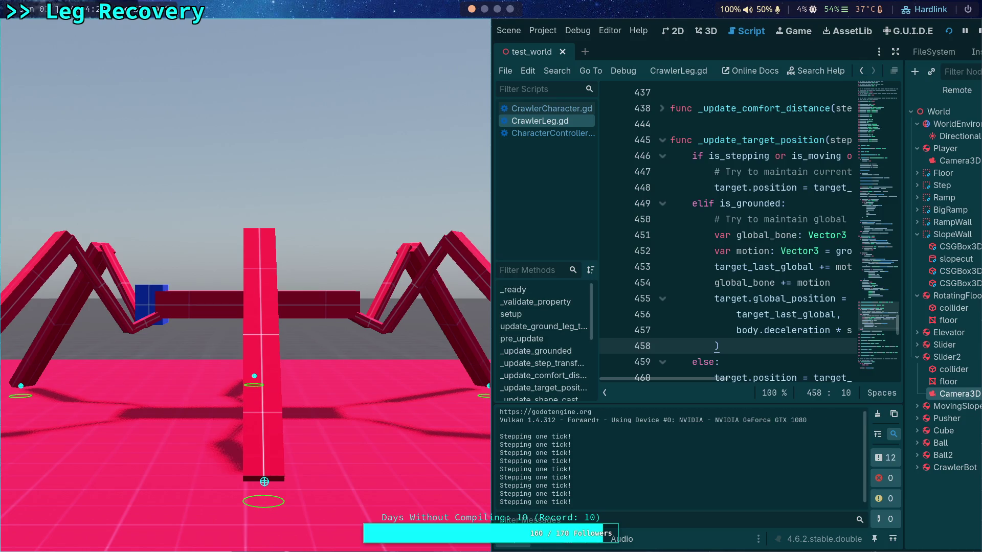
key(period)
key(period)
key(period)
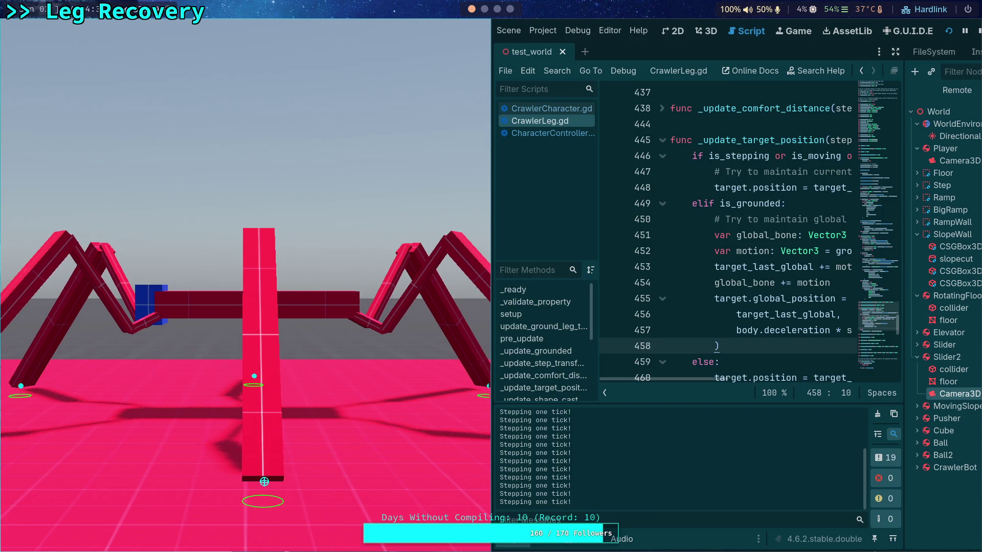
key(period)
key(period)
key(period)
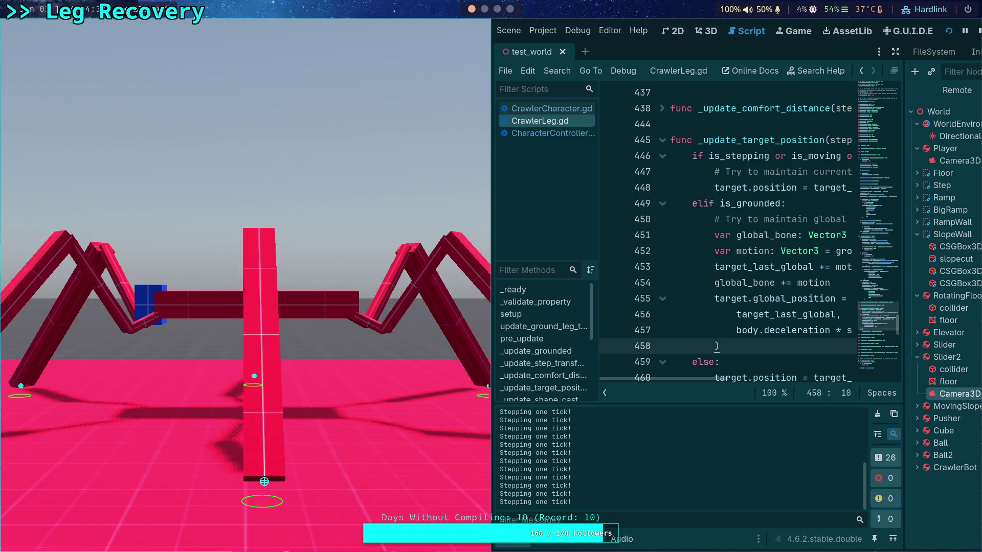
key(period)
key(period)
key(period)
key(period)
key(period)
key(period)
key(period)
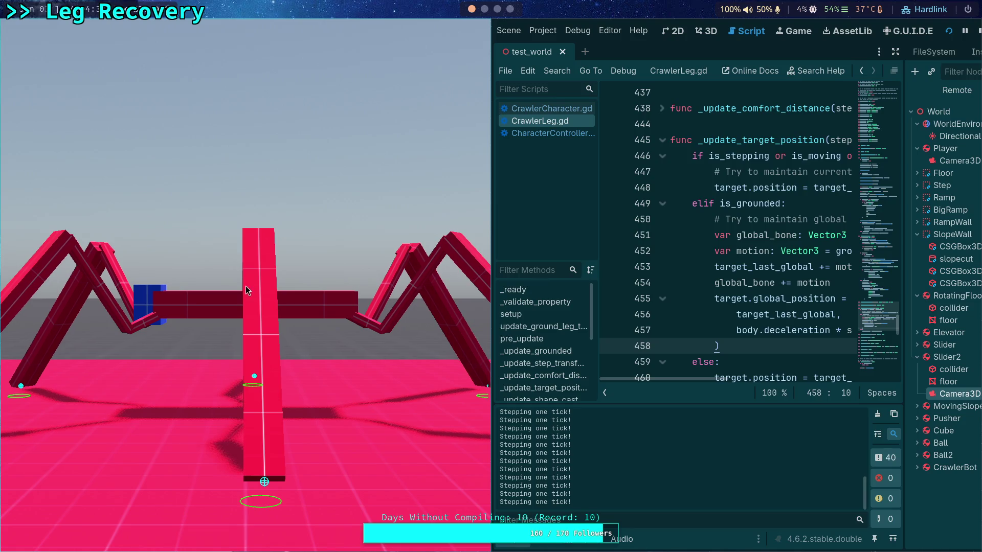
key(period)
key(period)
key(period)
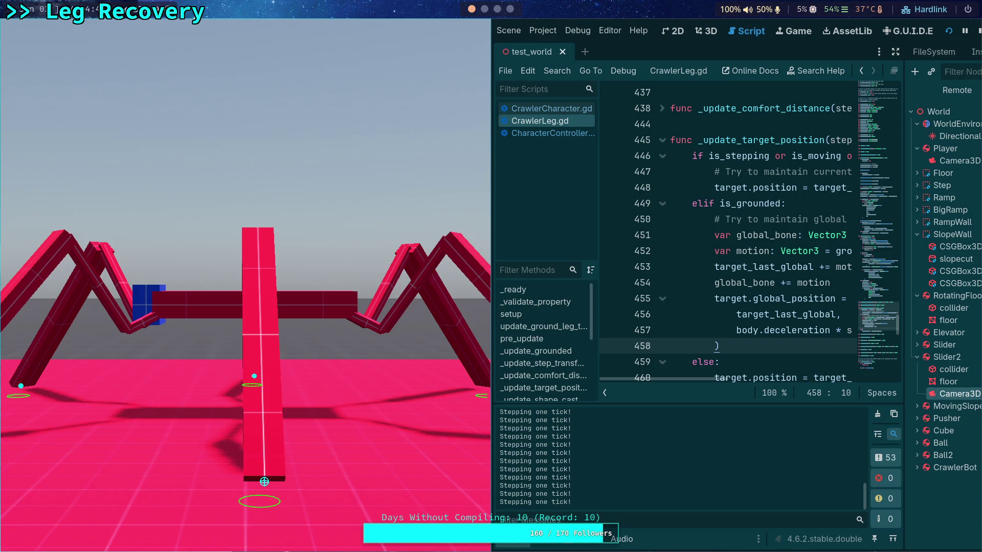
key(period)
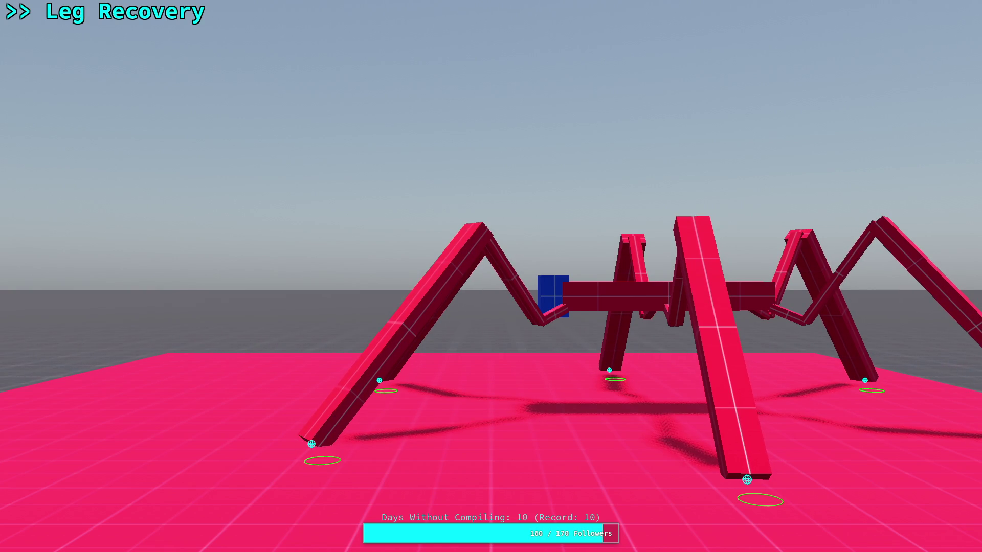
key(F8)
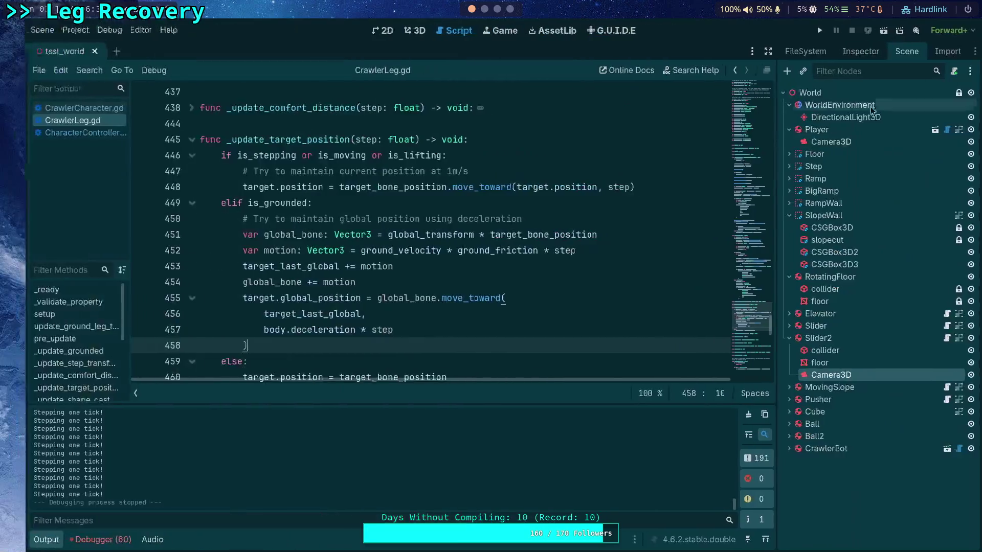
Step: Move Slider2's Camera3D under CrawlerBot, then run the game full-screen and stop it
drag(826, 374, 812, 450)
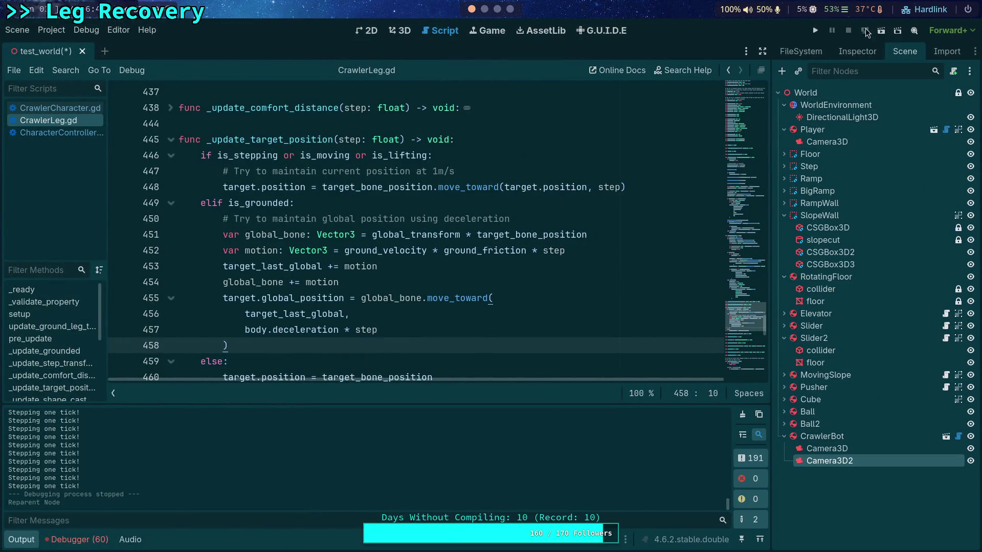
click(816, 32)
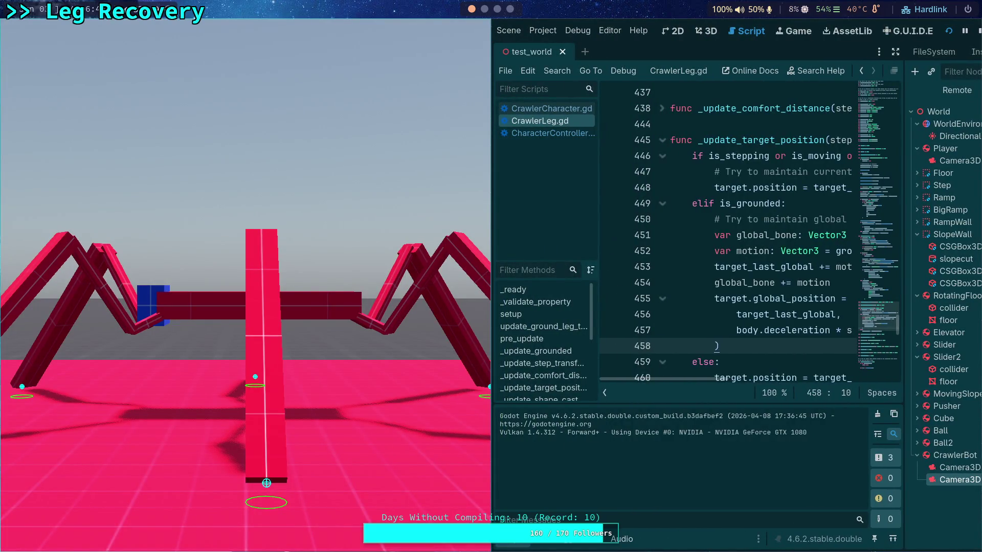
key(super+f)
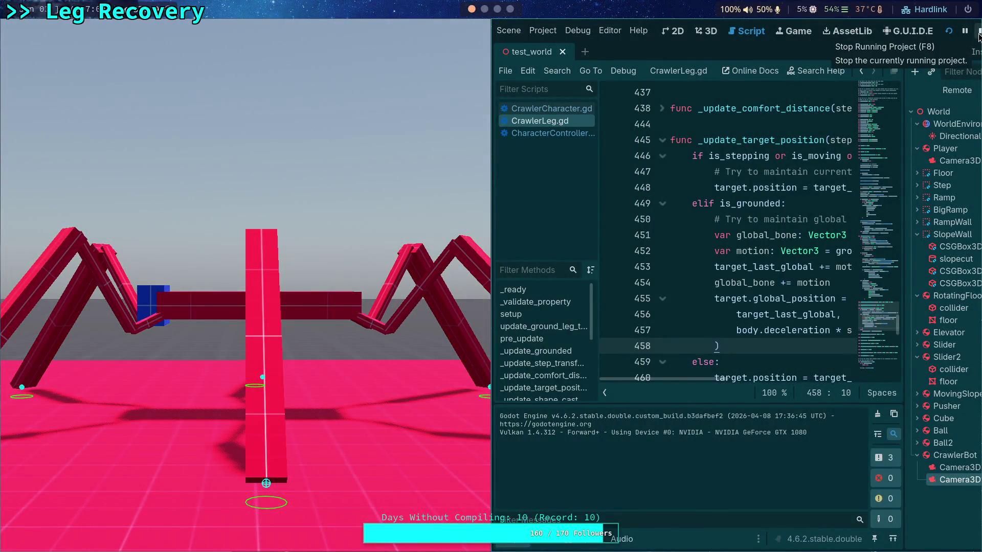
click(978, 33)
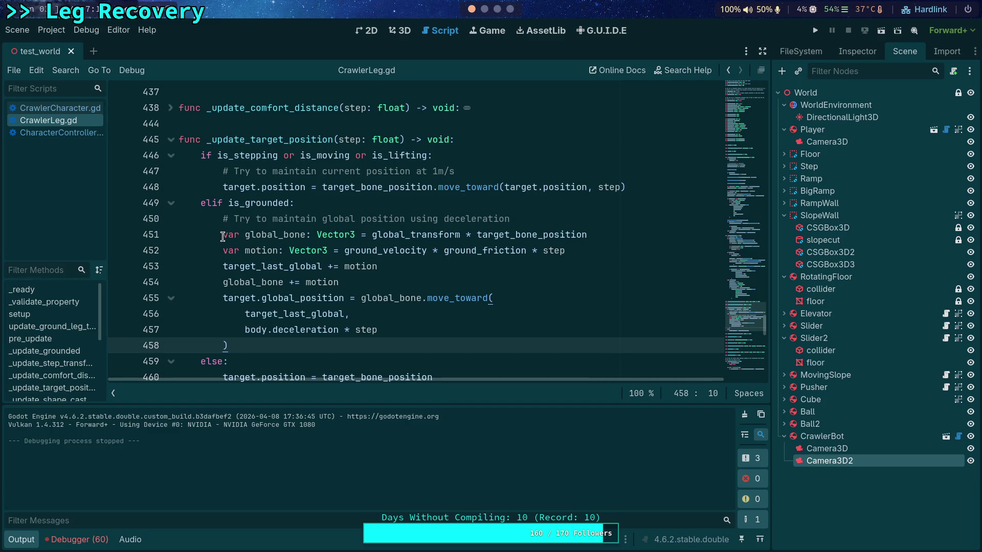
Step: Comment out line 454 with # and save the script
click(223, 282)
text(#)
key(ctrl+s)
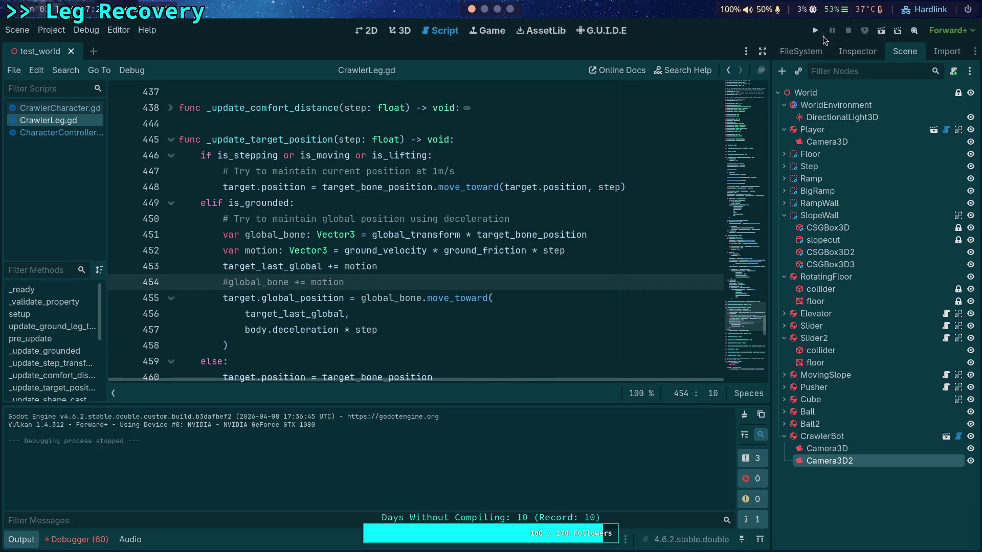
Step: Test-run the crawler, then cut 'ground_velocity * ground_friction * step' from line 452
click(815, 30)
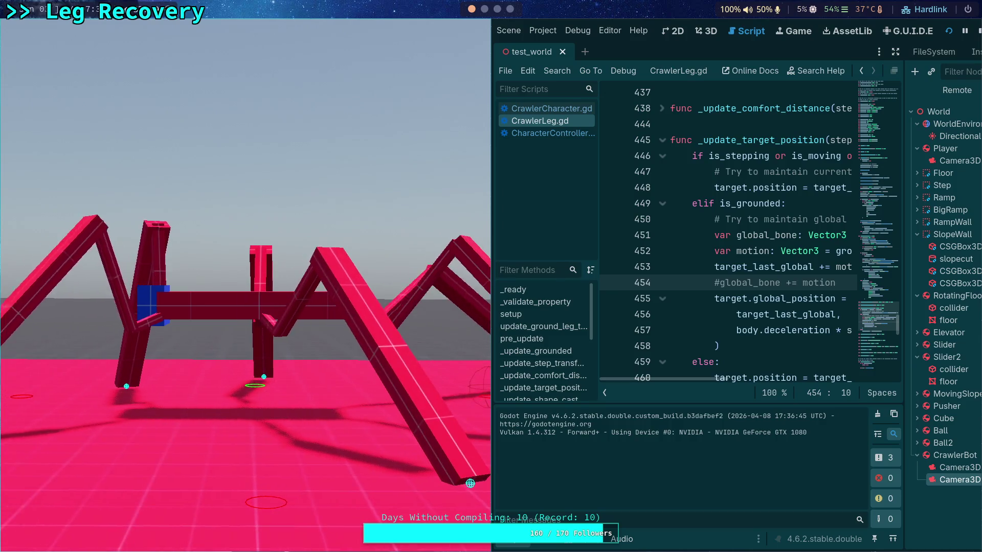
key(F8)
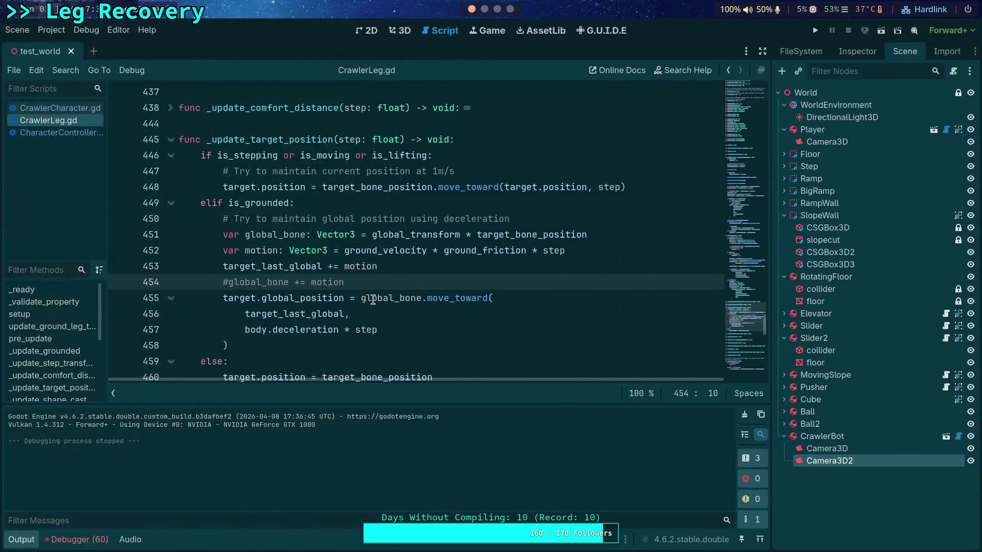
drag(346, 250, 601, 249)
key(ctrl+x)
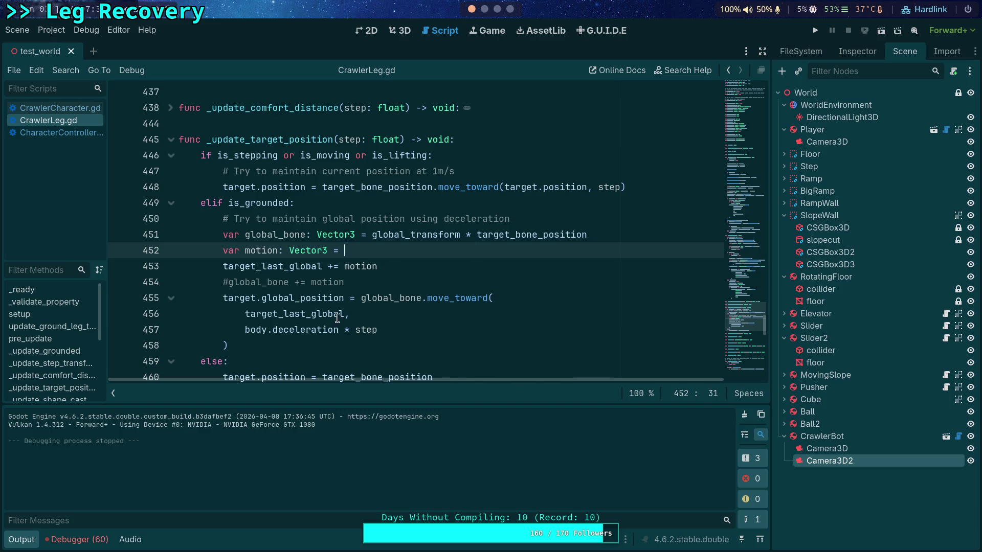
Step: Add '+' and the friction expression after target_last_global on line 456, delete lines 452–454, and save
click(349, 313)
text(+ ()
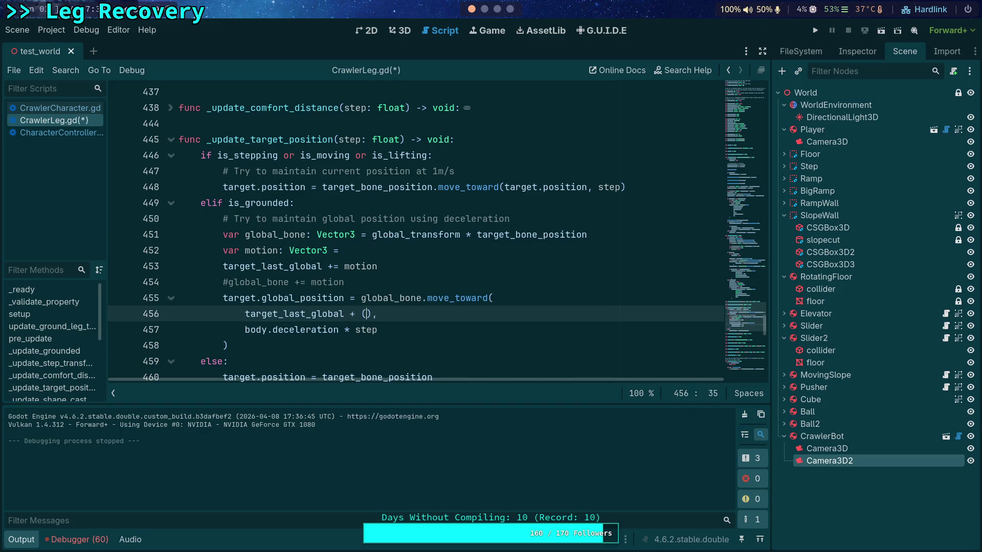
key(ctrl+v)
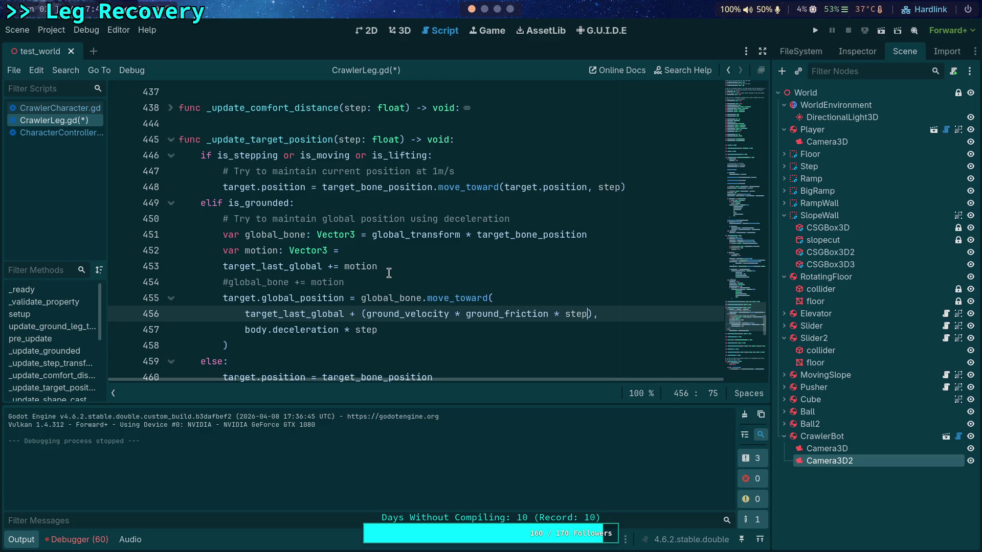
key(Up)
key(Up)
key(shift+Up)
key(shift+Up)
key(shift+Up)
key(BackSpace)
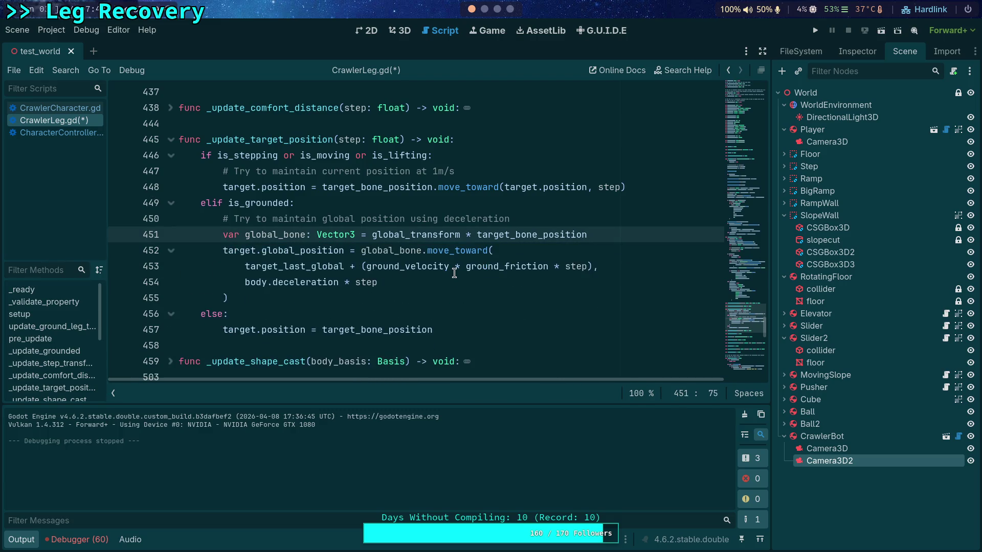
key(ctrl+s)
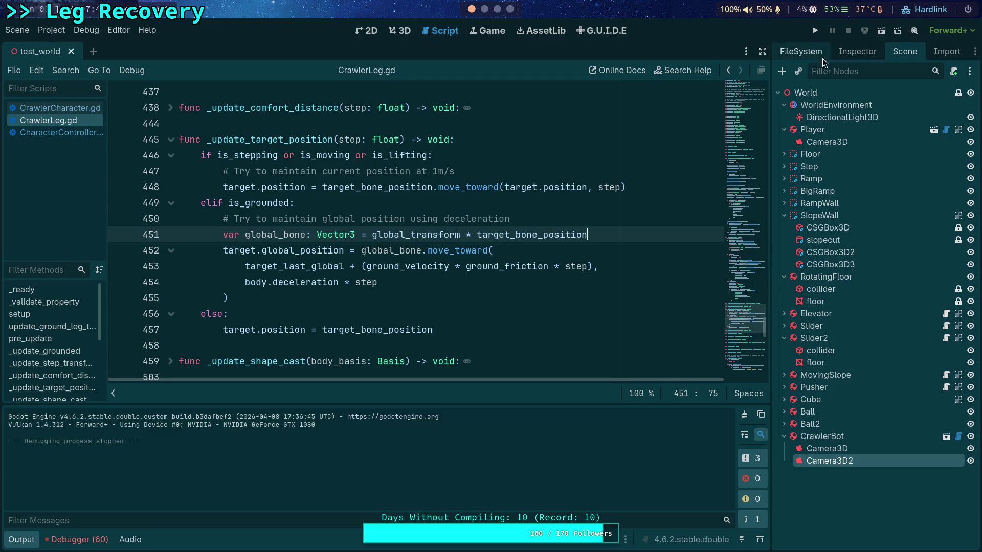
Step: Test-run the game, then move Camera3D2 back under Slider2 and run again with F5
click(817, 33)
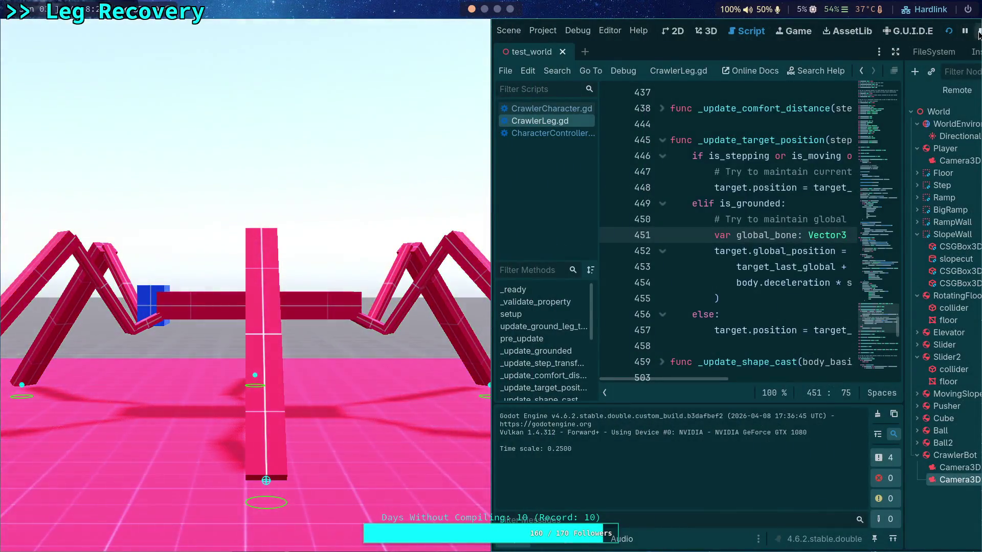
key(F8)
drag(808, 461, 819, 350)
key(F5)
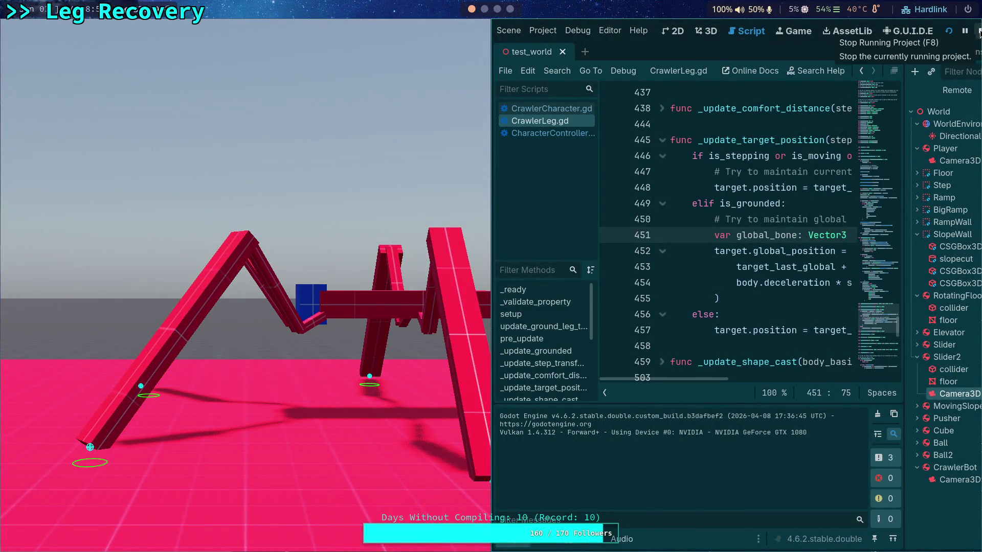
Step: Stop the game, enter 100 as Slider2's Extension Length in the Inspector, and relaunch
click(979, 32)
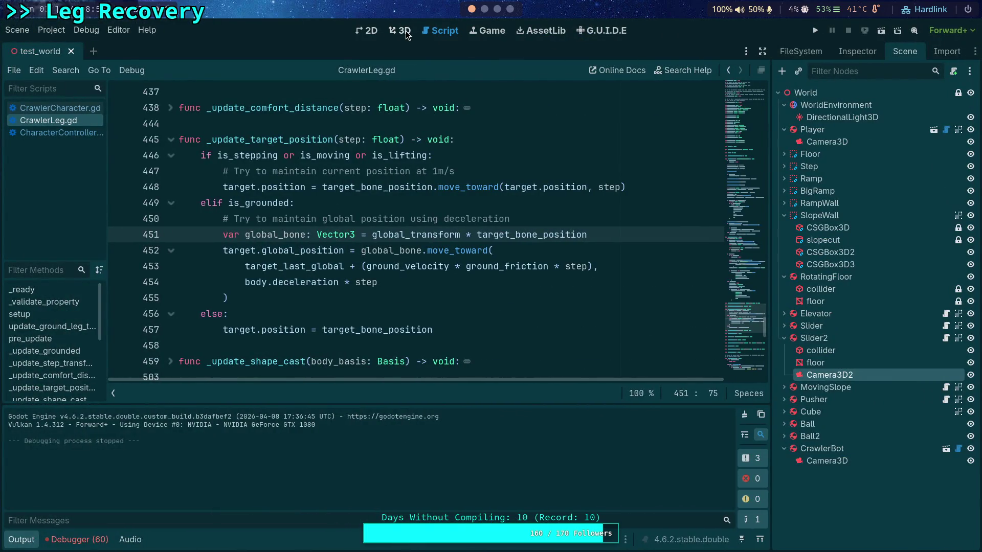
click(826, 337)
click(857, 51)
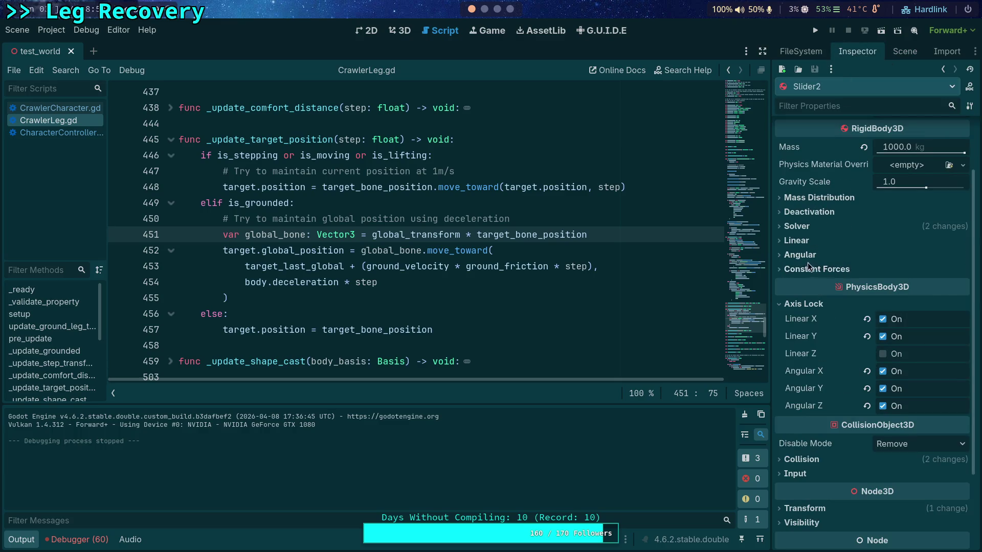
scroll(813, 255, up, 3)
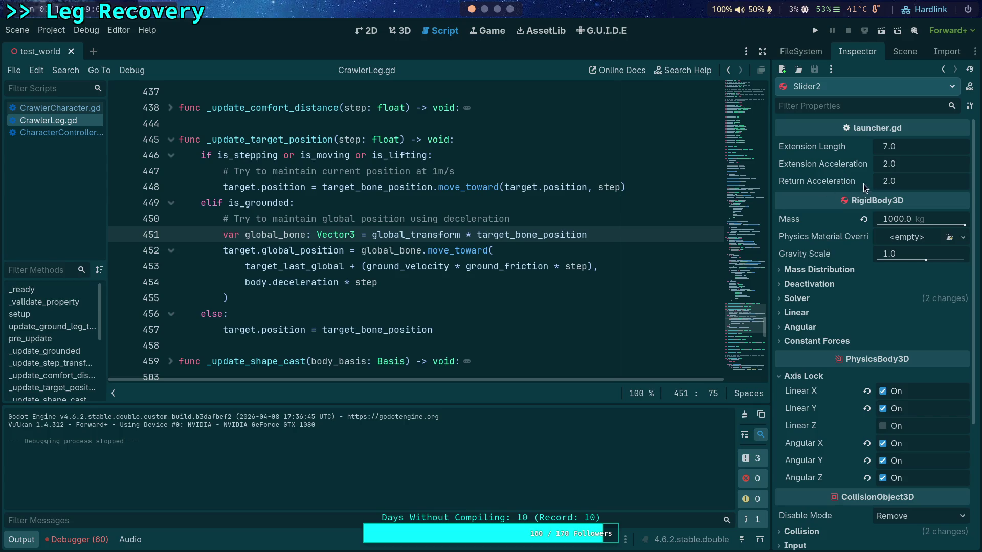
click(897, 146)
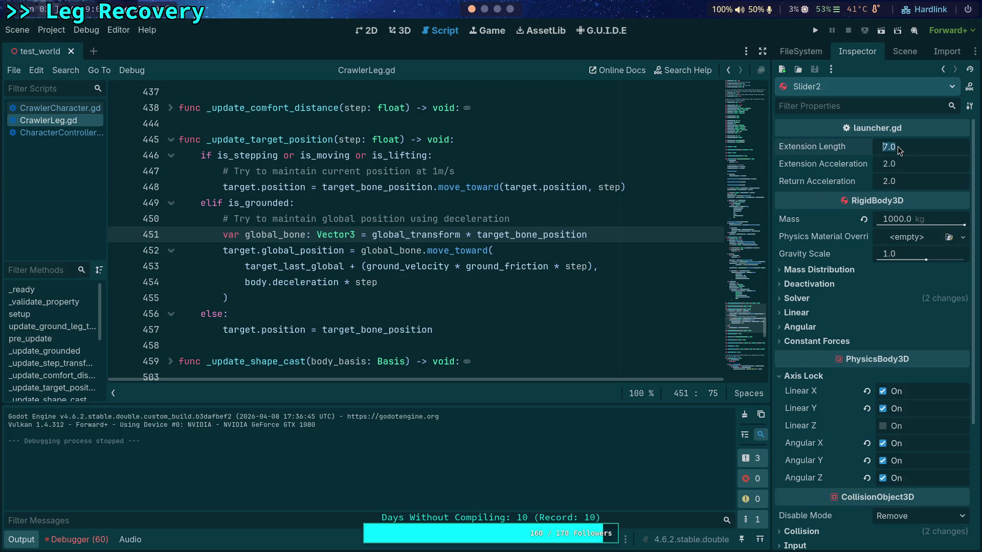
text(100)
key(Return)
click(817, 29)
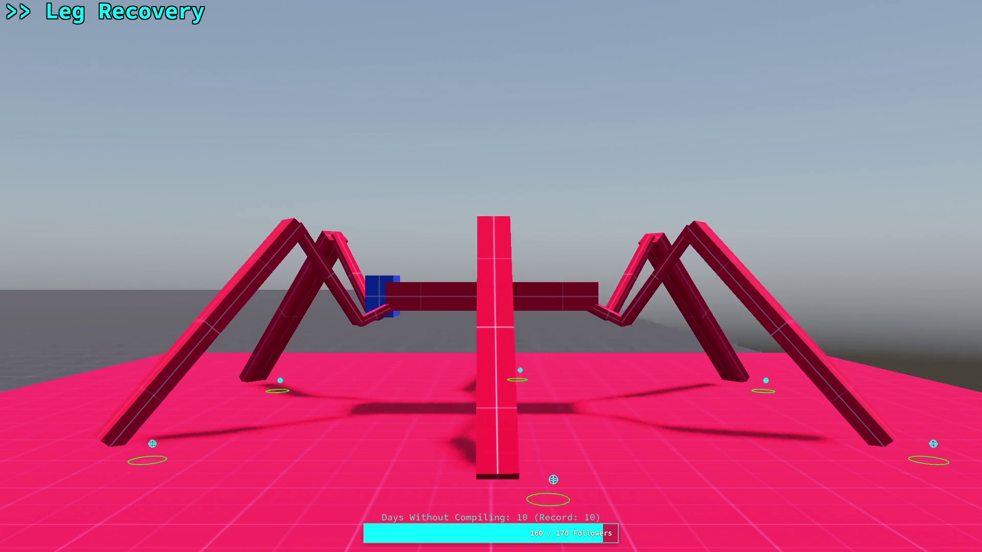
Step: Release the mouse from the game and stop the test run
key(Escape)
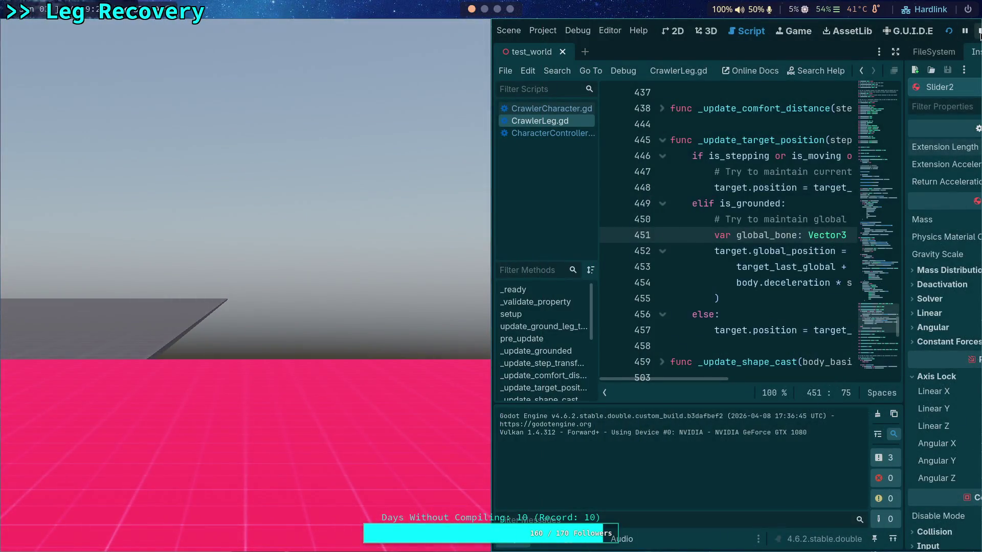
click(979, 32)
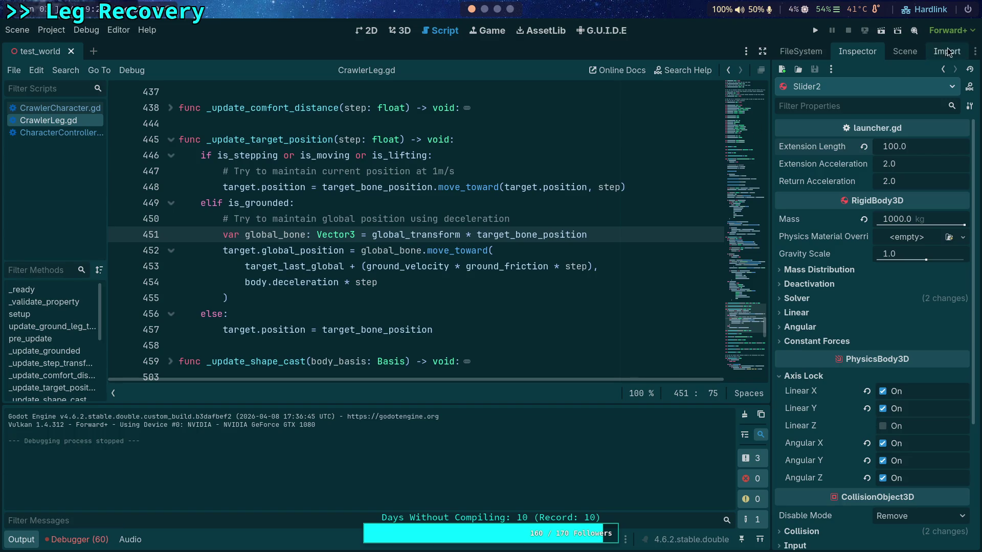
Step: Assign a New PhysicsMaterial as Slider2's Physics Material Override, expand it, and run the game
click(918, 52)
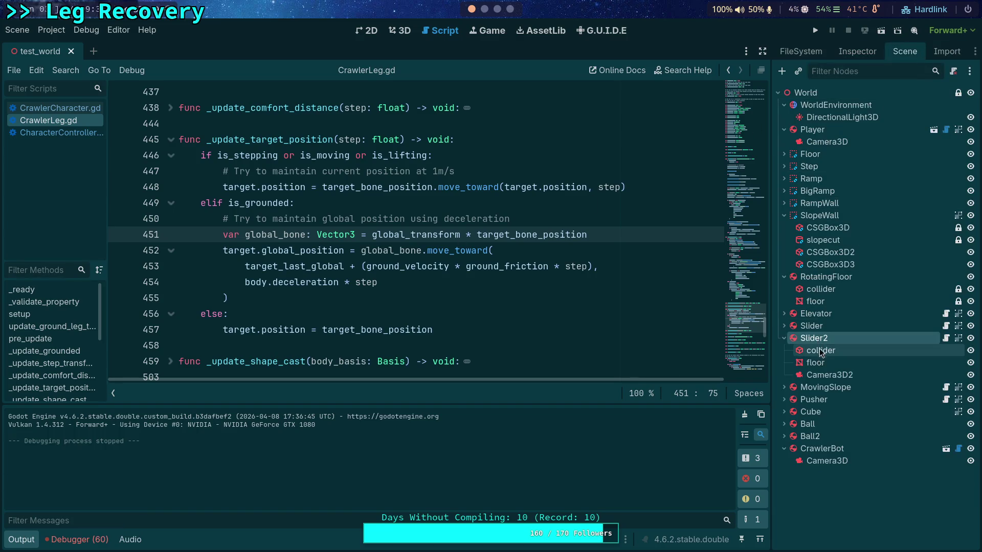
click(854, 49)
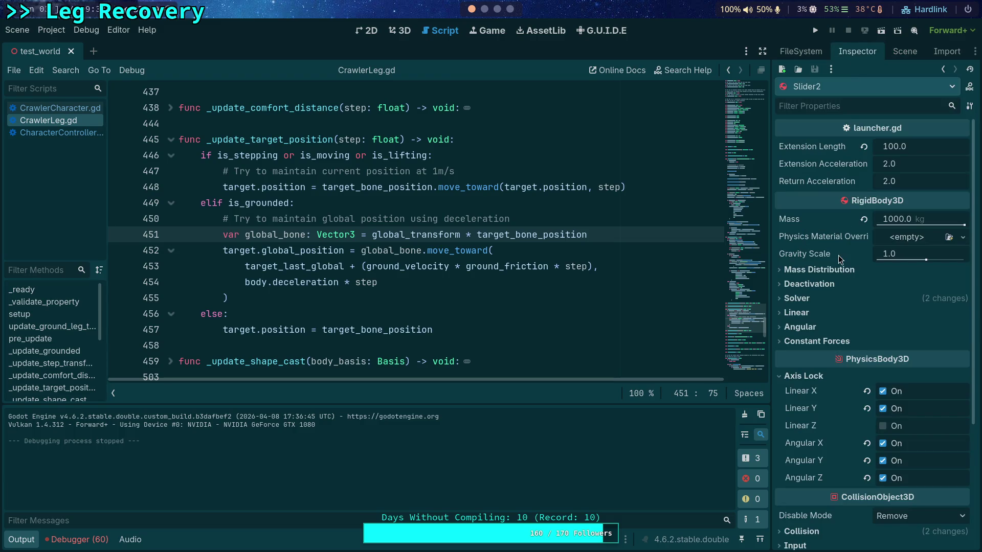
click(964, 241)
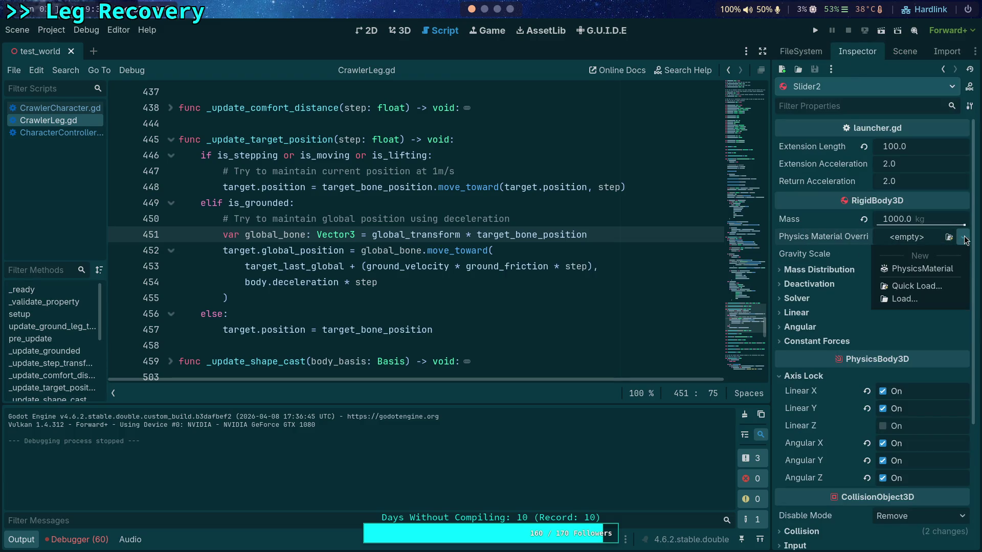
click(933, 267)
click(914, 240)
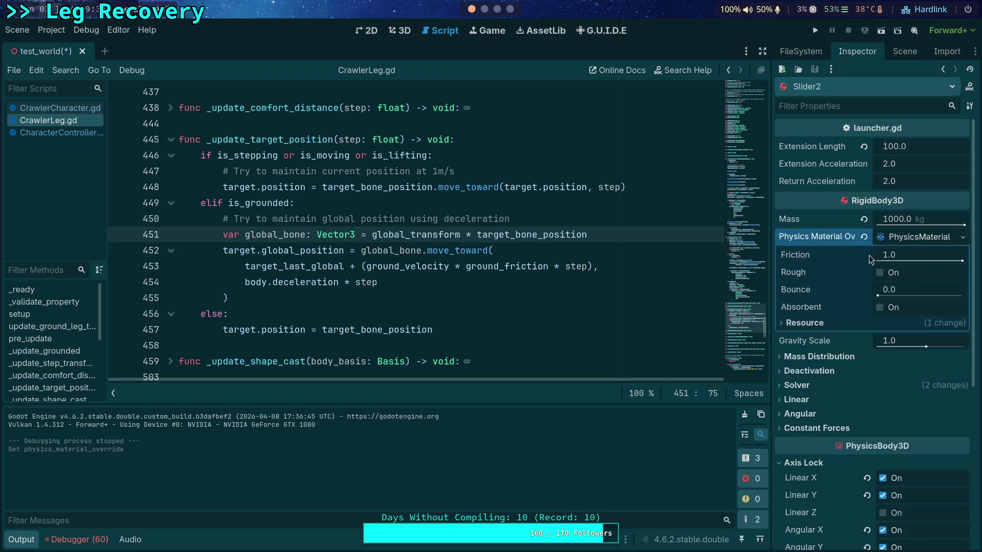
click(820, 32)
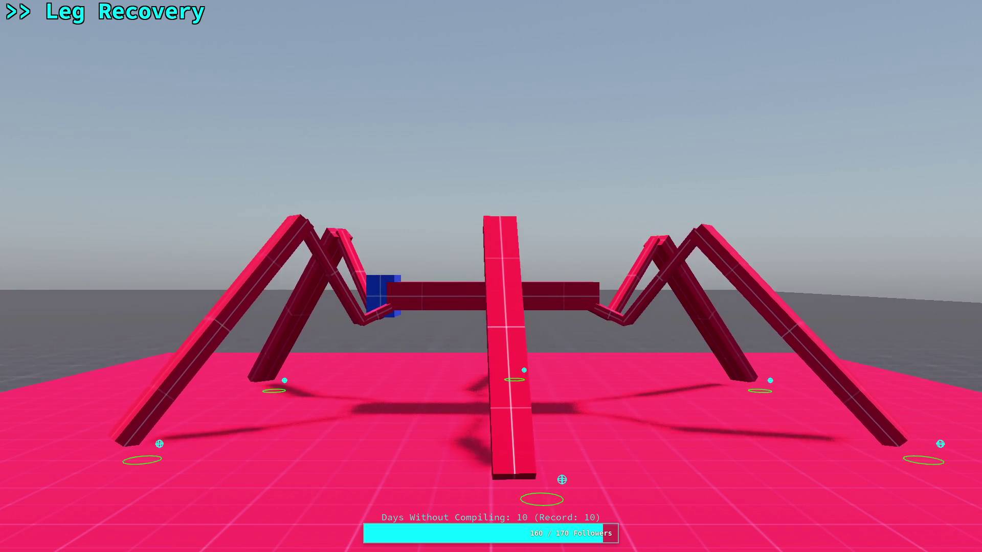
Step: Stop the running project with F8
key(F8)
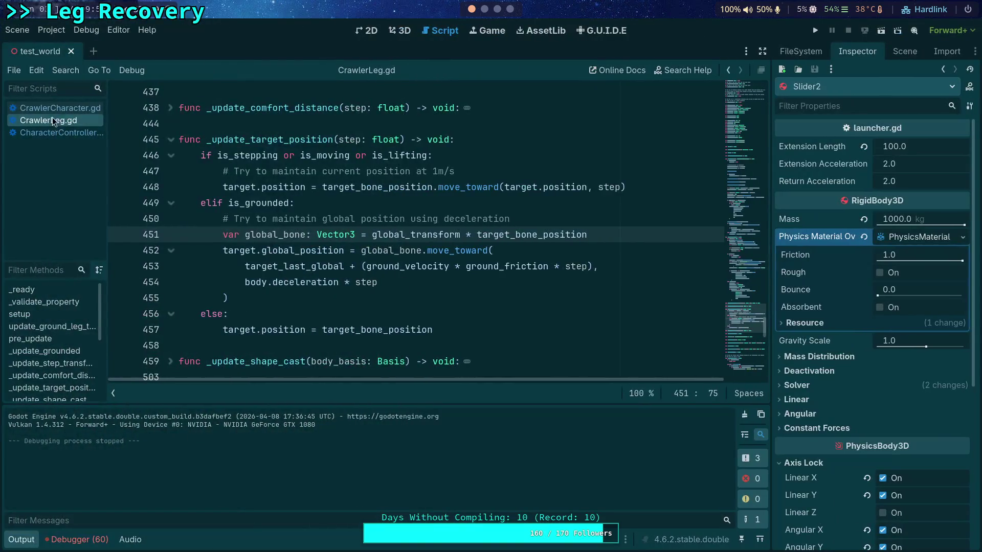
Step: Open CrawlerCharacter.gd at ground_friction on line 203, briefly checking the 3D view
click(61, 108)
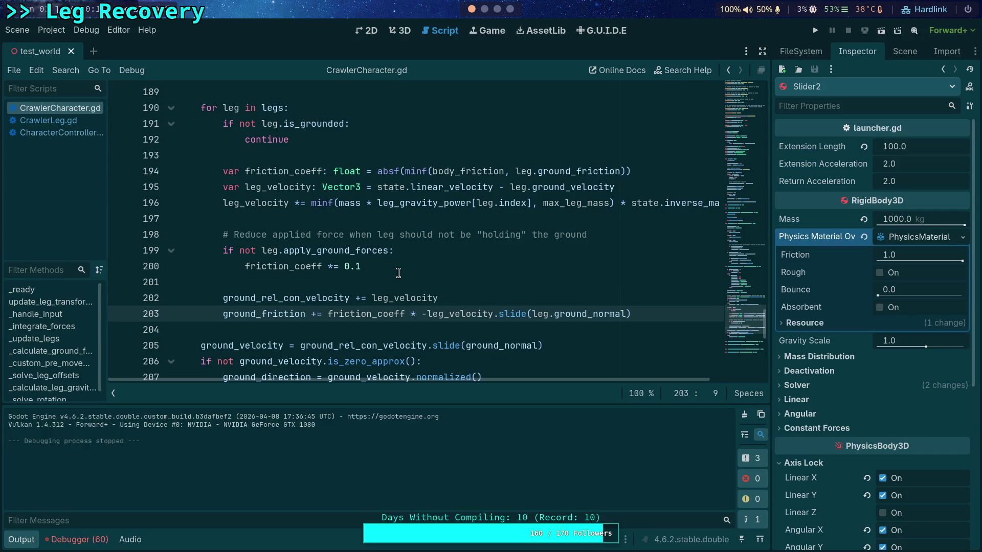
scroll(399, 272, down, 3)
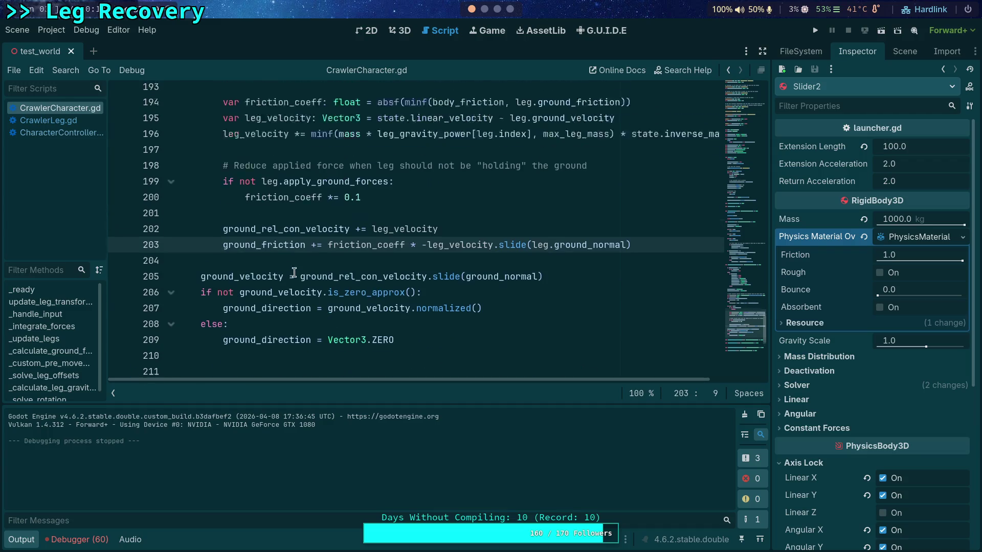
double_click(291, 270)
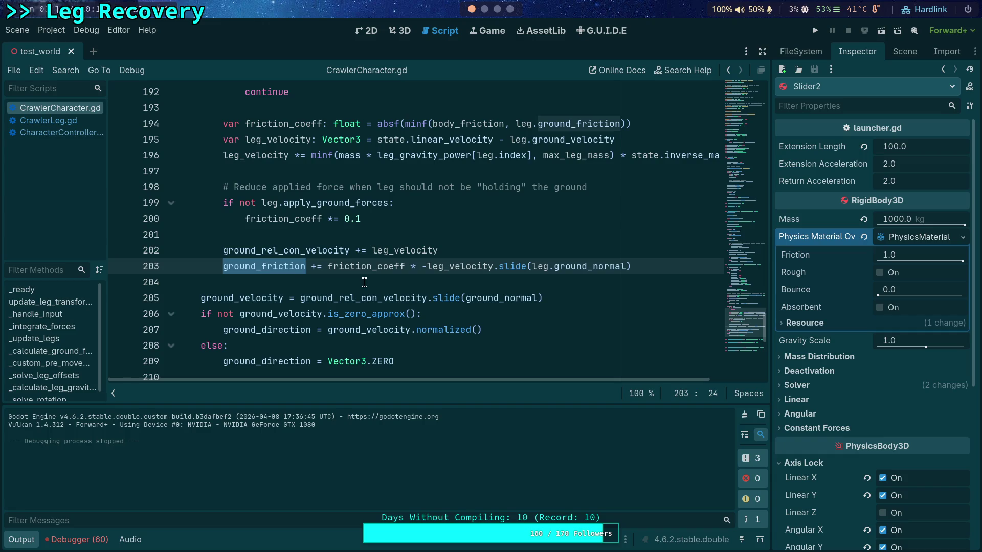
click(394, 37)
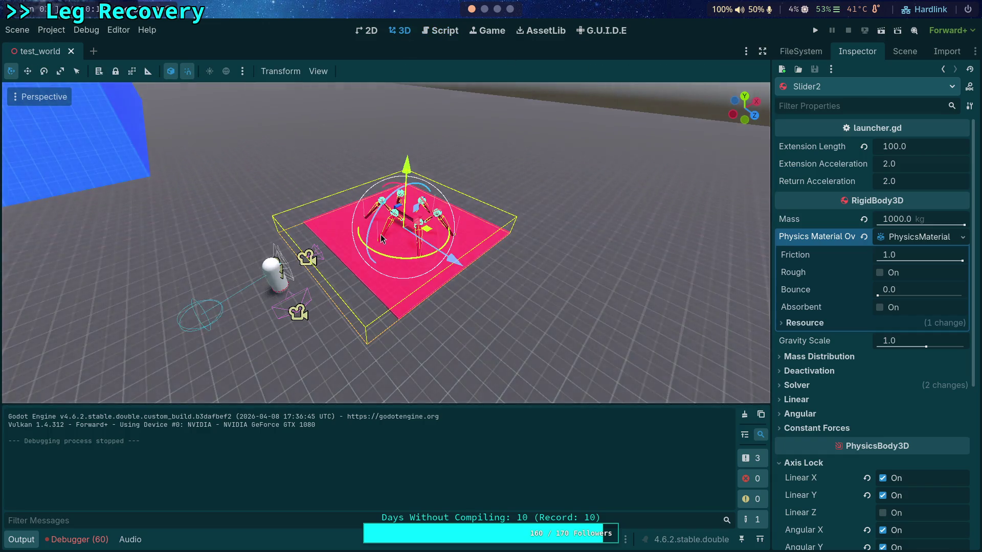
key(s)
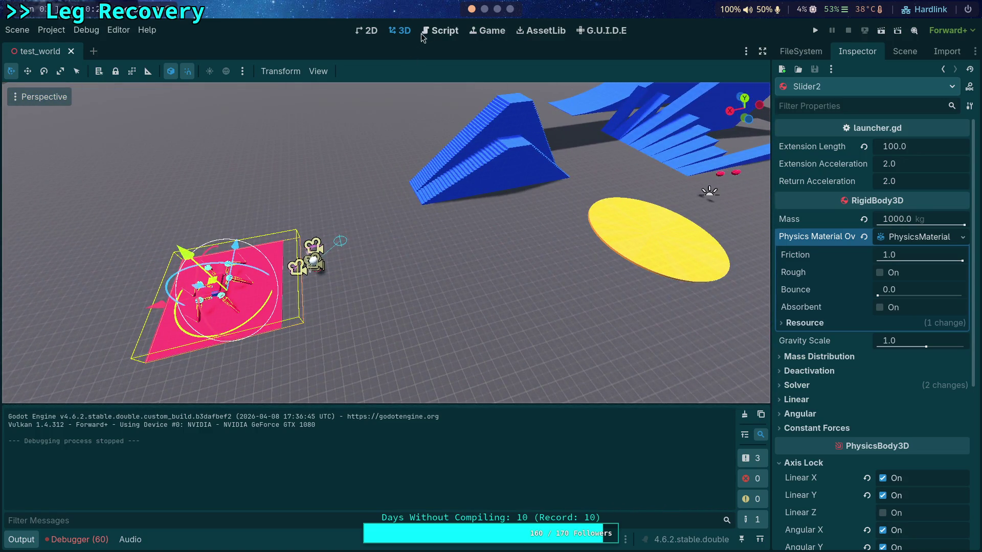
click(439, 30)
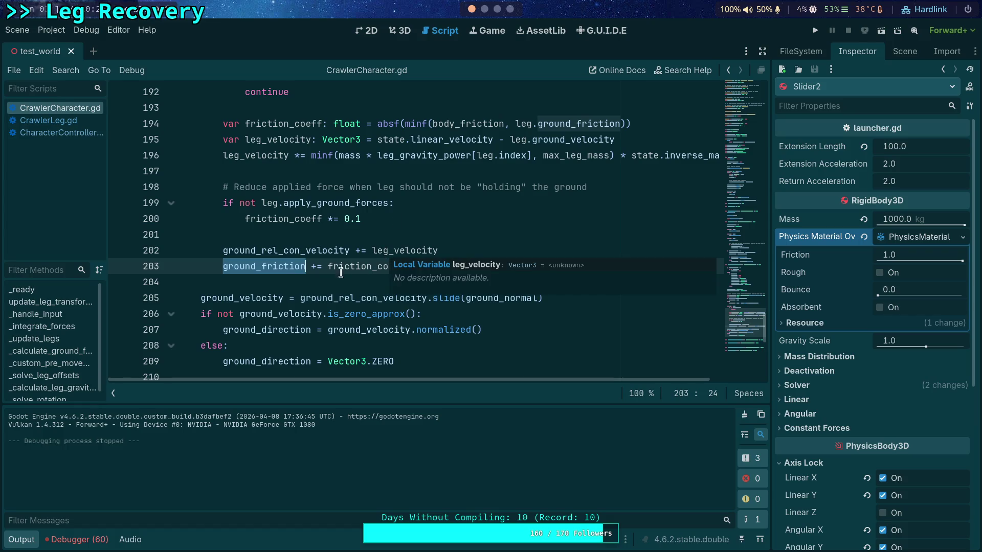
Step: Put the caret at the end of line 203 and collapse the Output panel
click(307, 278)
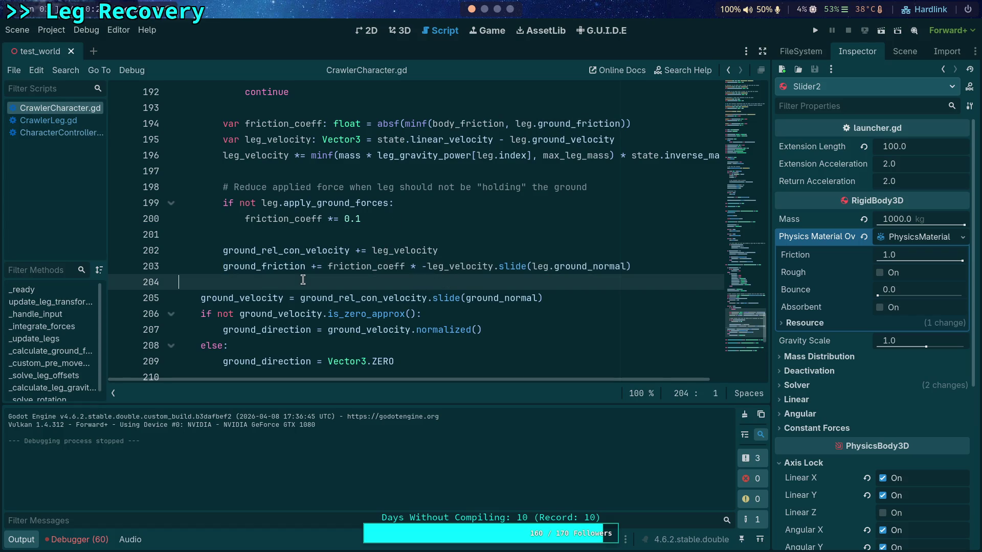
double_click(287, 267)
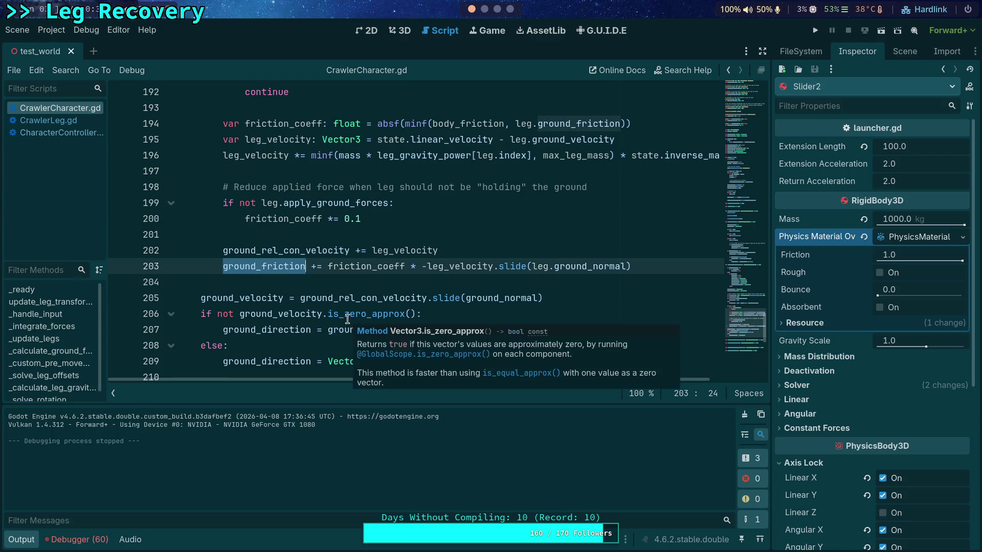
scroll(300, 277, up, 1)
scroll(299, 280, down, 1)
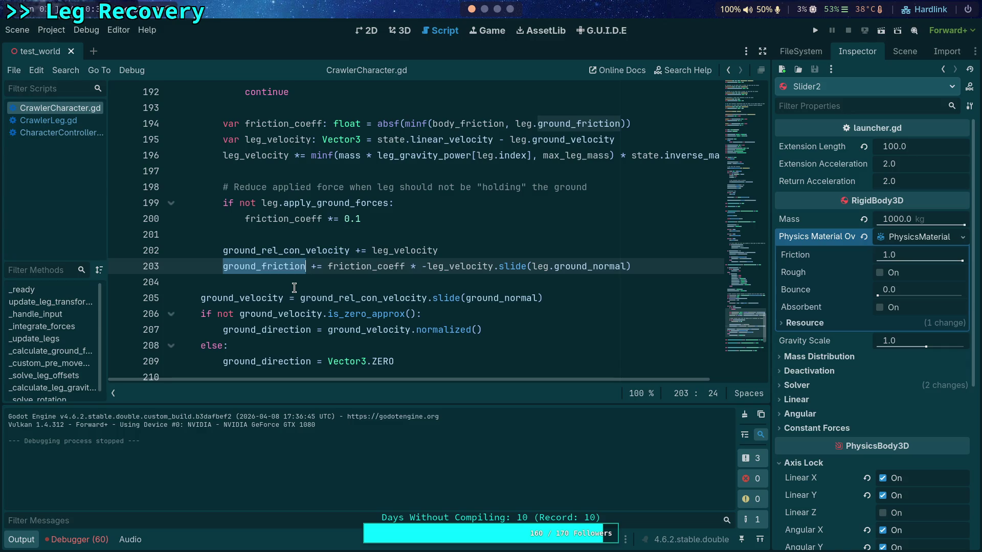
click(645, 265)
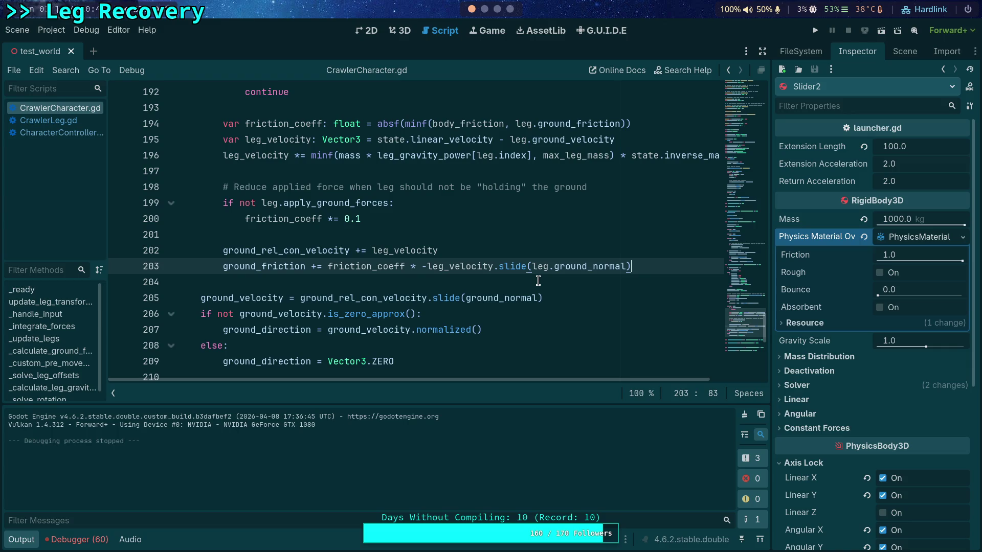
mouse_move(498, 259)
click(35, 538)
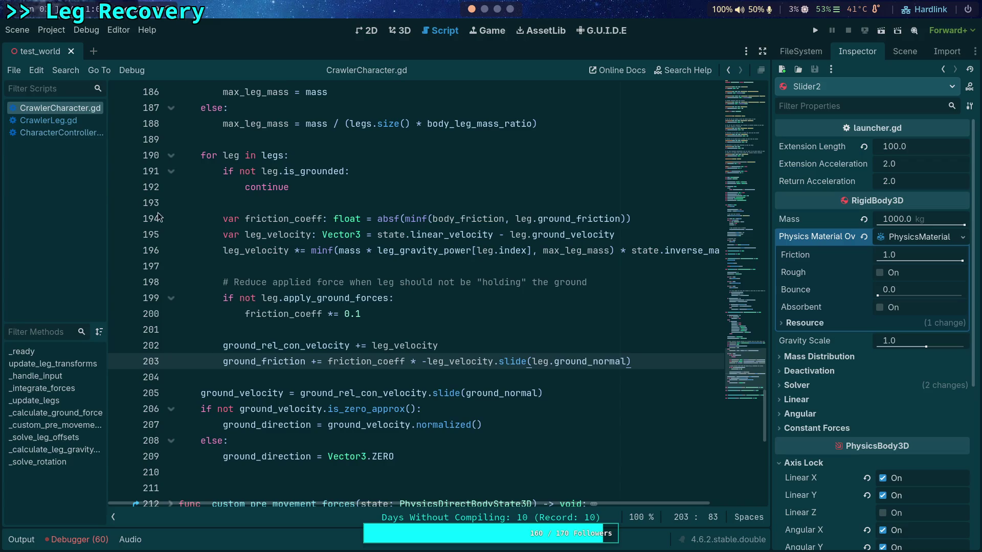
click(68, 133)
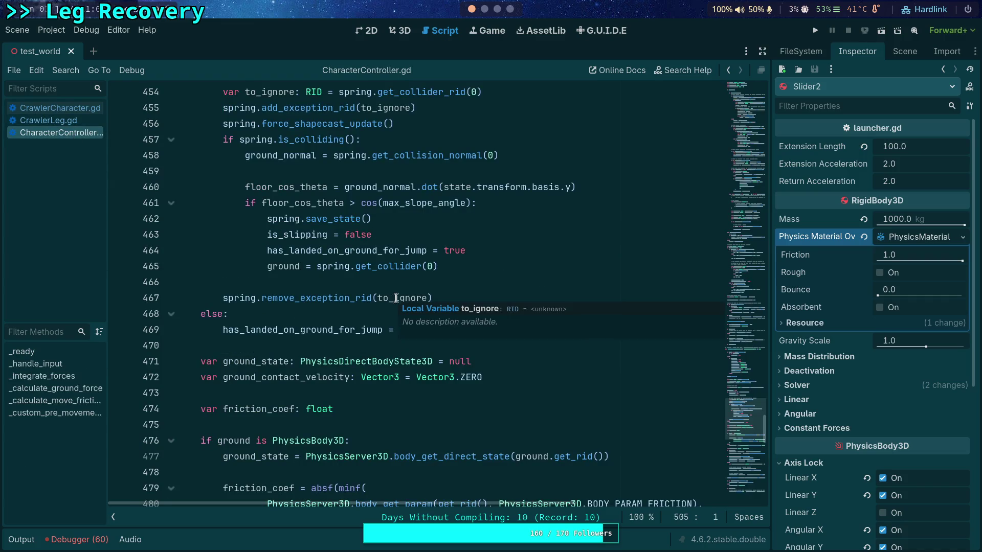
scroll(491, 394, down, 2)
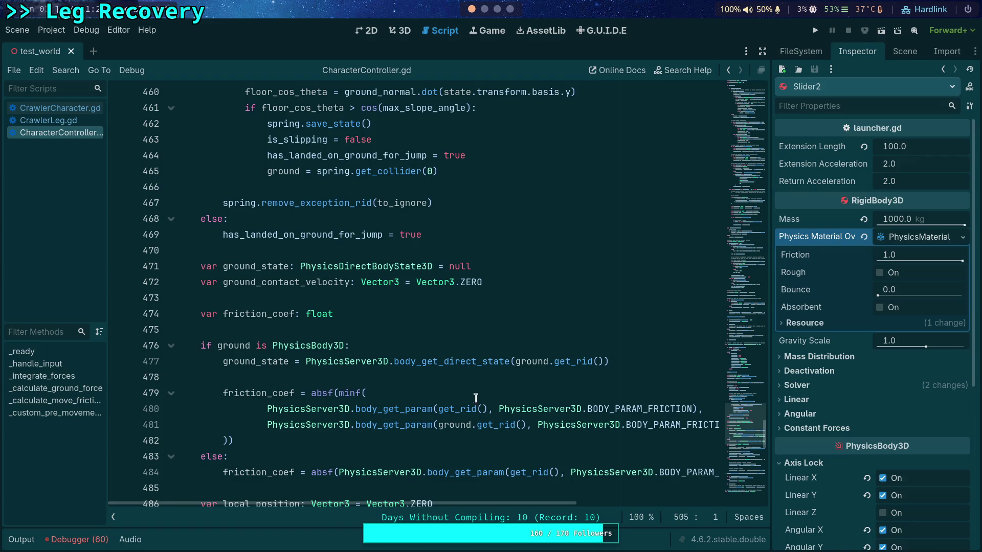
scroll(537, 364, down, 3)
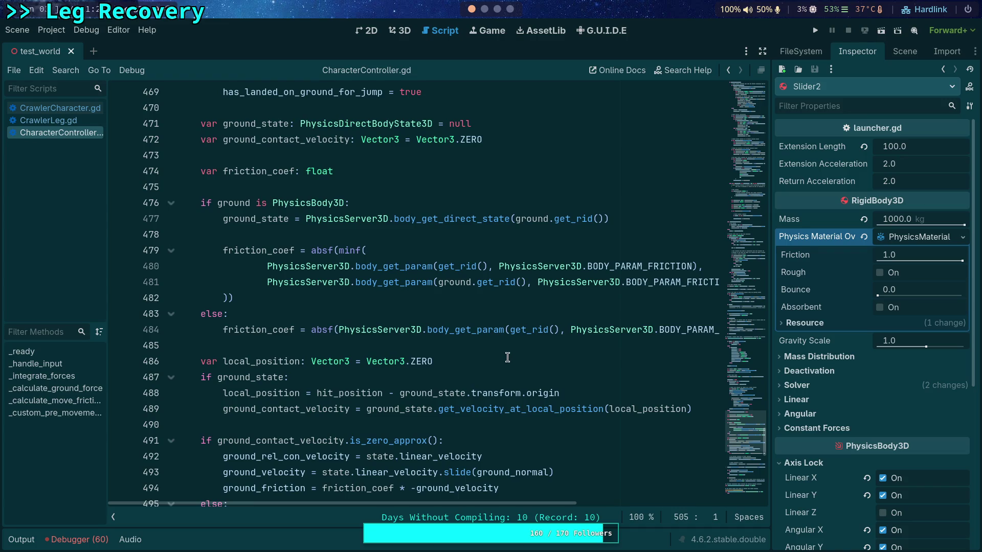
scroll(508, 356, down, 1)
scroll(505, 368, down, 2)
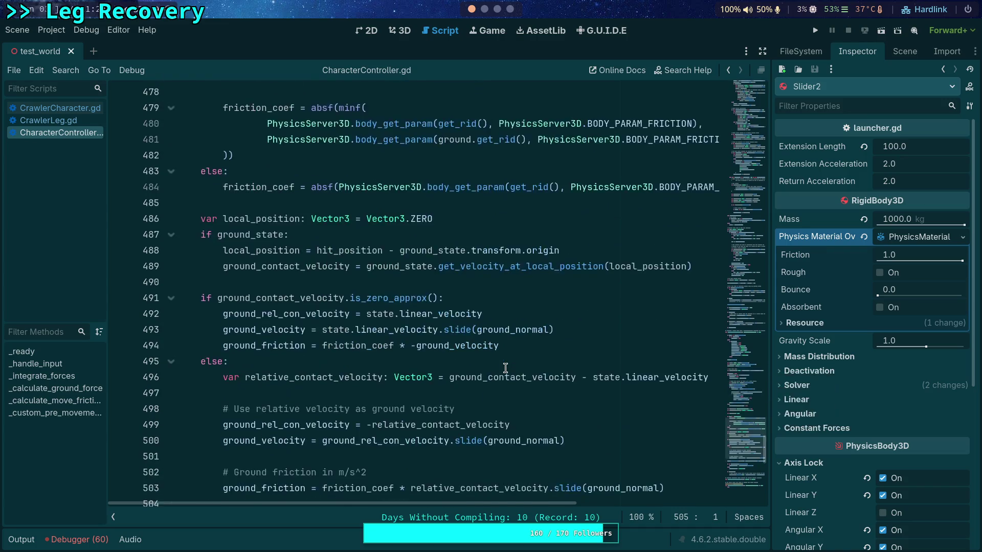
scroll(505, 368, down, 3)
scroll(505, 368, down, 2)
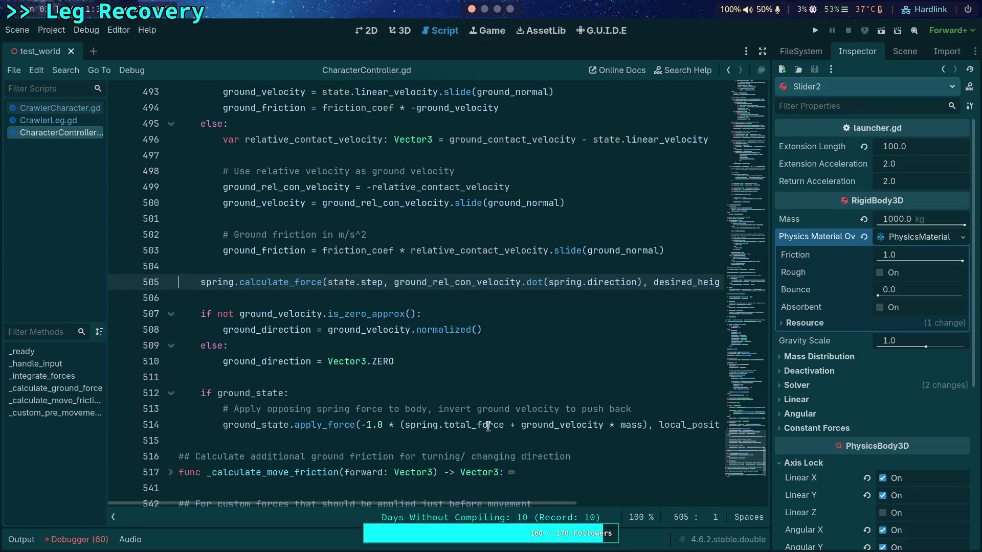
mouse_move(486, 426)
scroll(572, 507, right, 3)
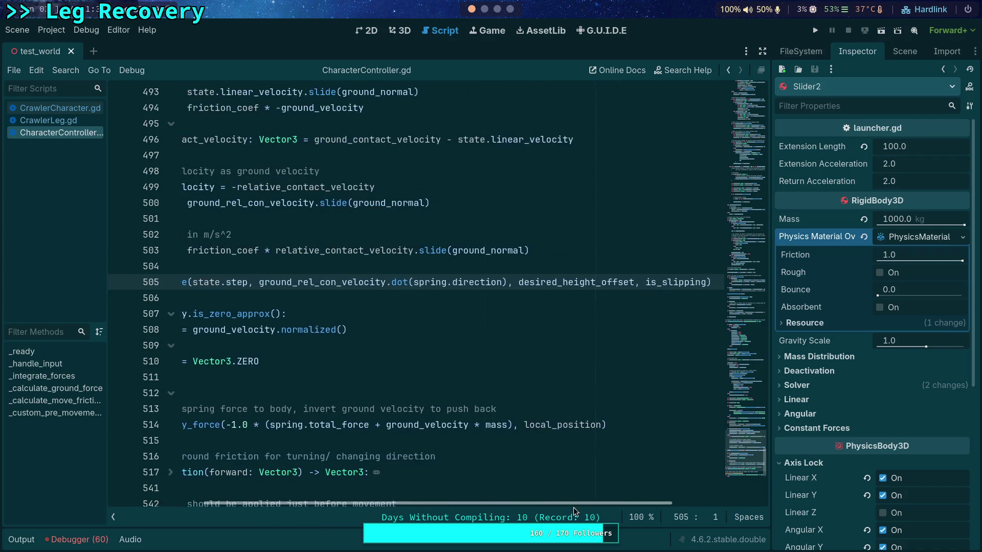
scroll(520, 494, left, 3)
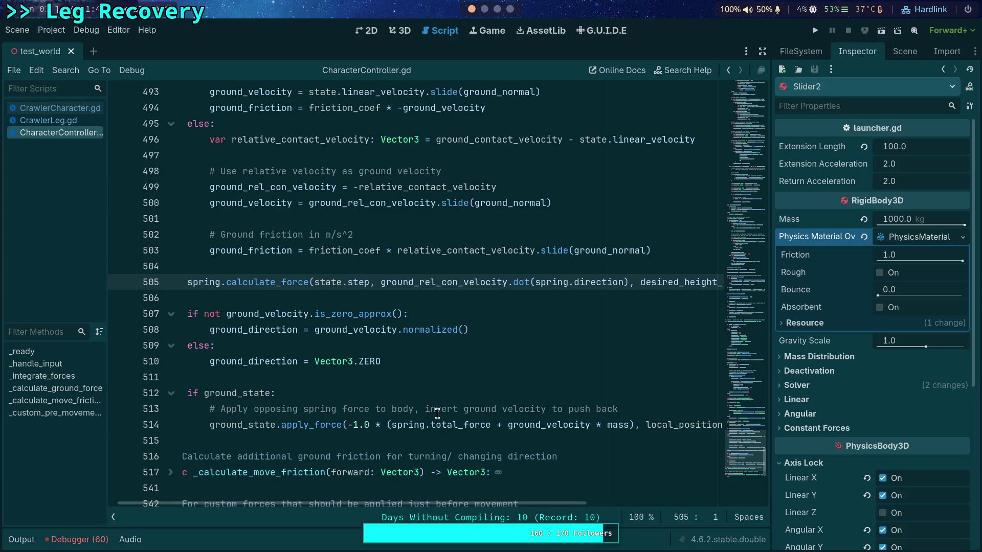
scroll(437, 413, up, 1)
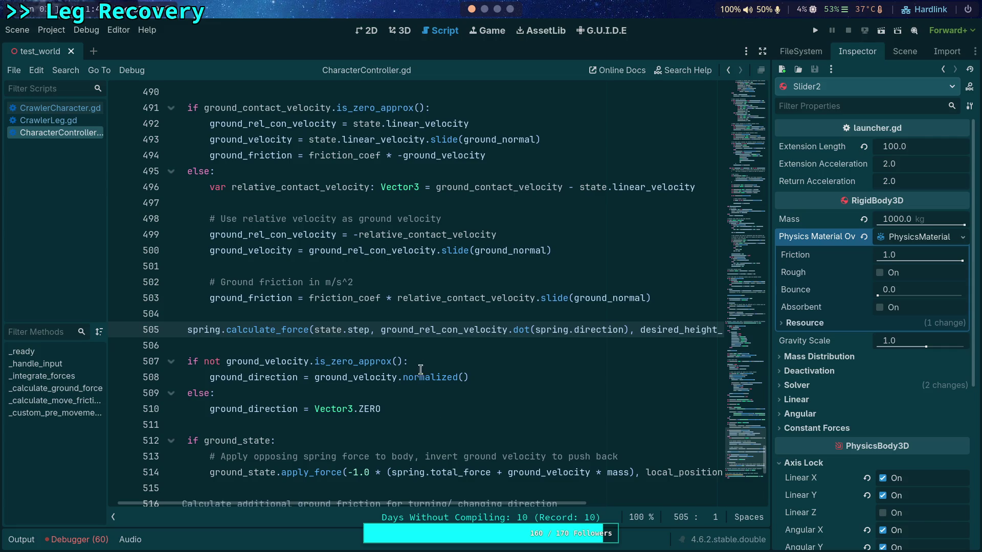
scroll(427, 357, up, 1)
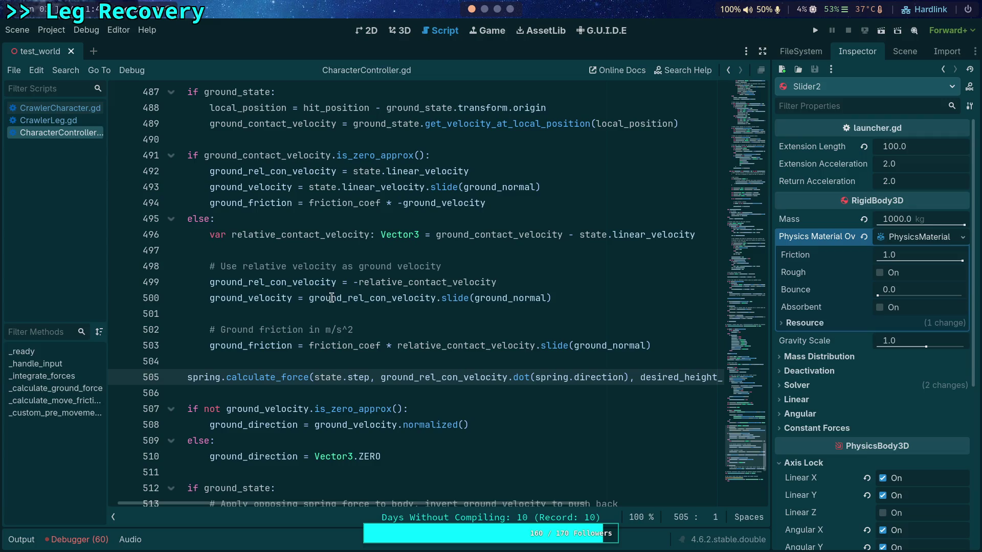
click(72, 112)
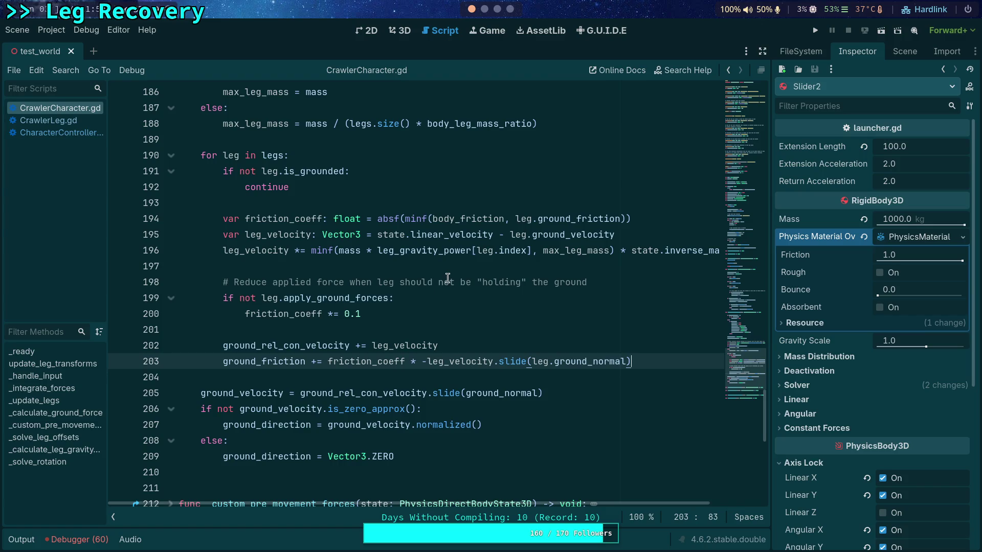
Step: Below line 203, add the comment '# Apply rotational forces here' and a state.angular_velocity stub line
key(Return)
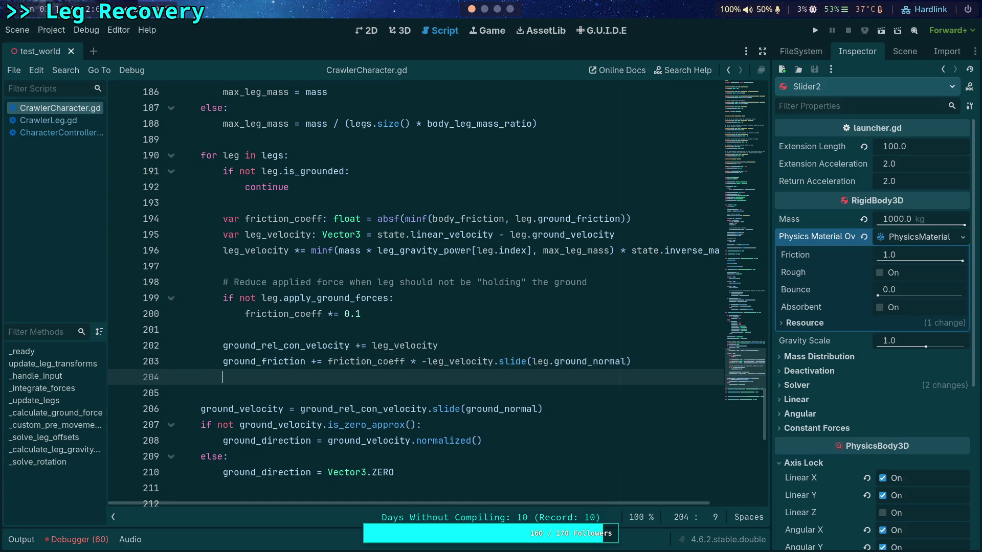
key(Return)
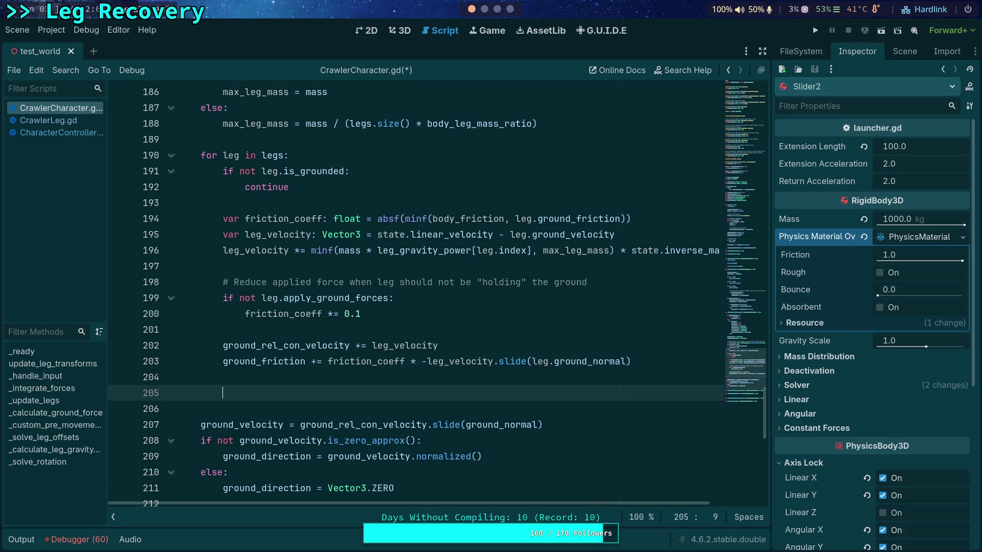
text(# Apply rota)
text(tional forc)
text(es here)
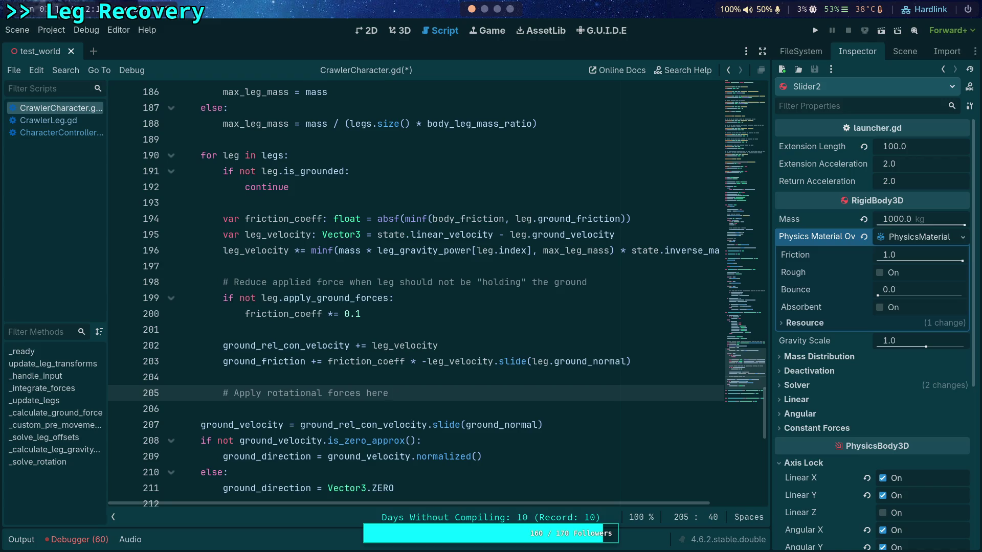
key(Return)
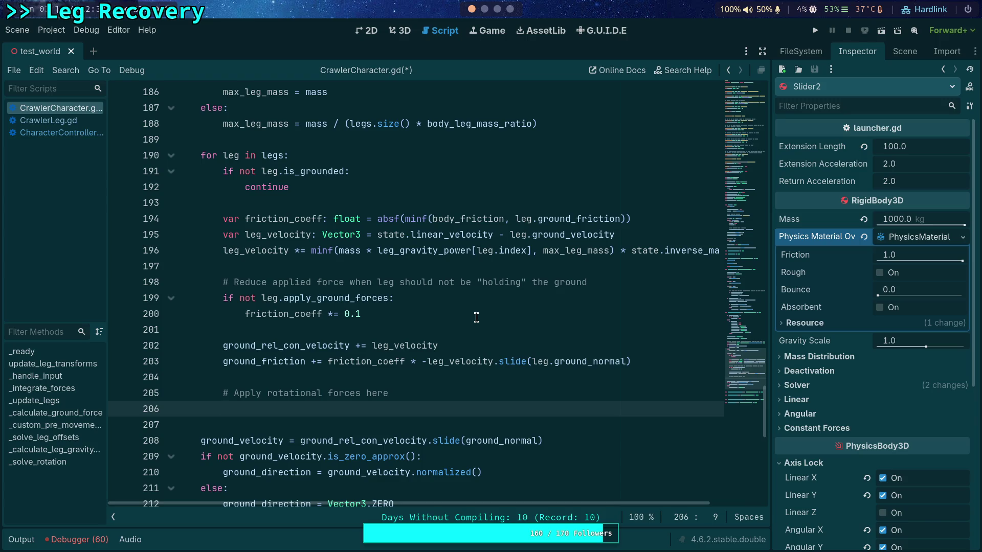
text(state.ang)
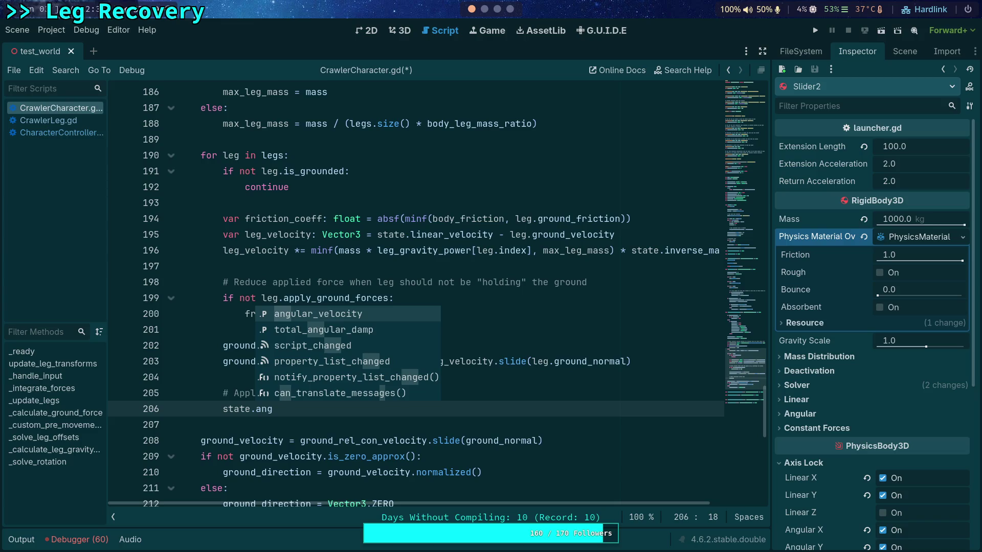
key(Return)
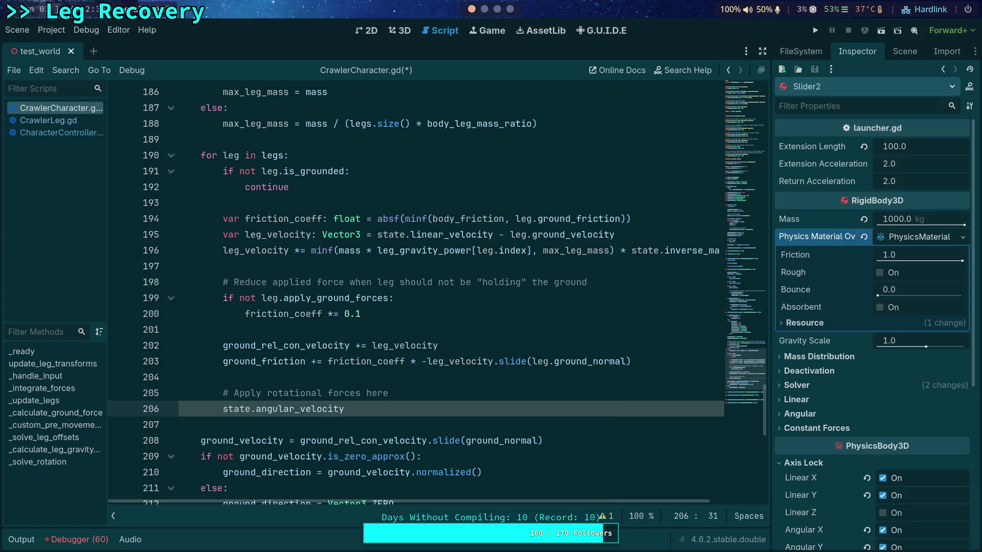
scroll(456, 320, up, 6)
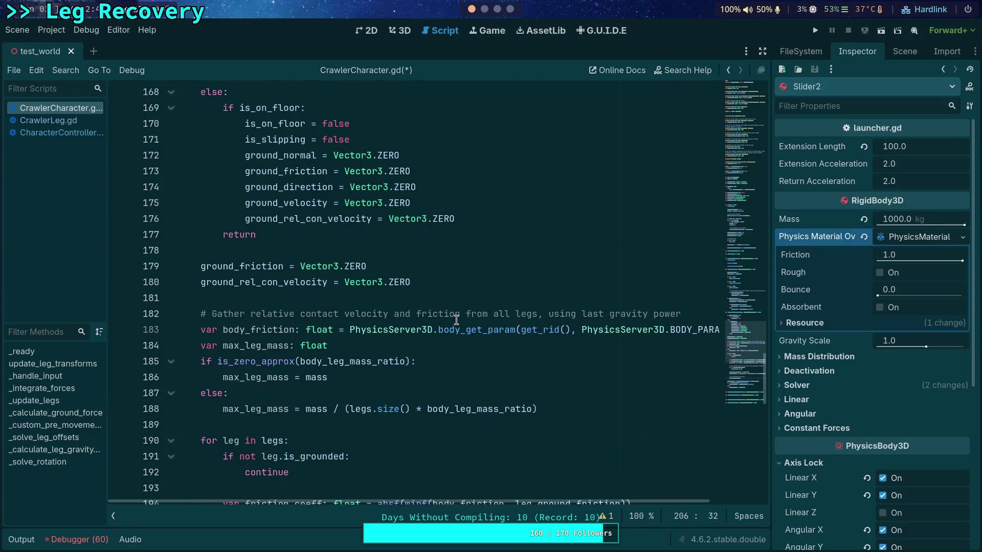
scroll(456, 321, up, 4)
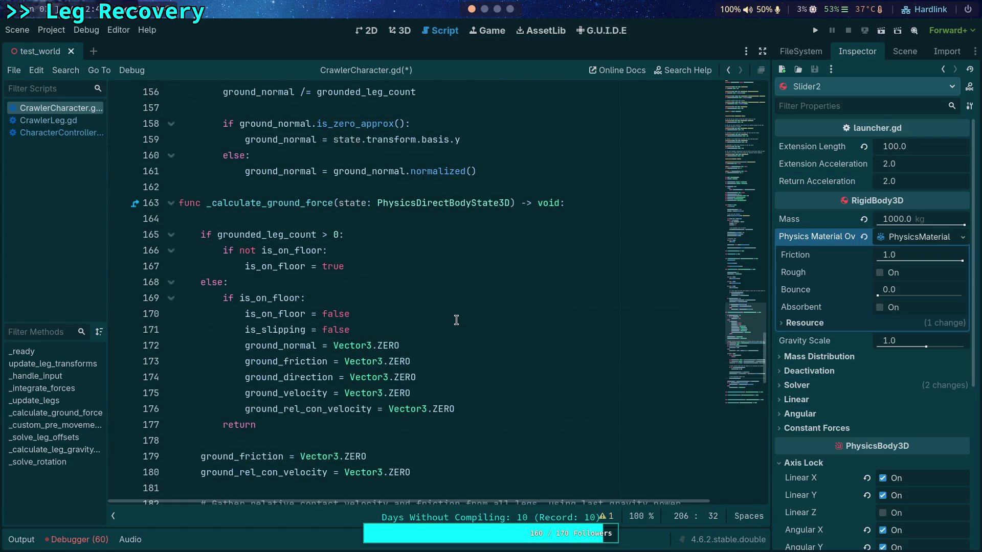
scroll(456, 320, down, 11)
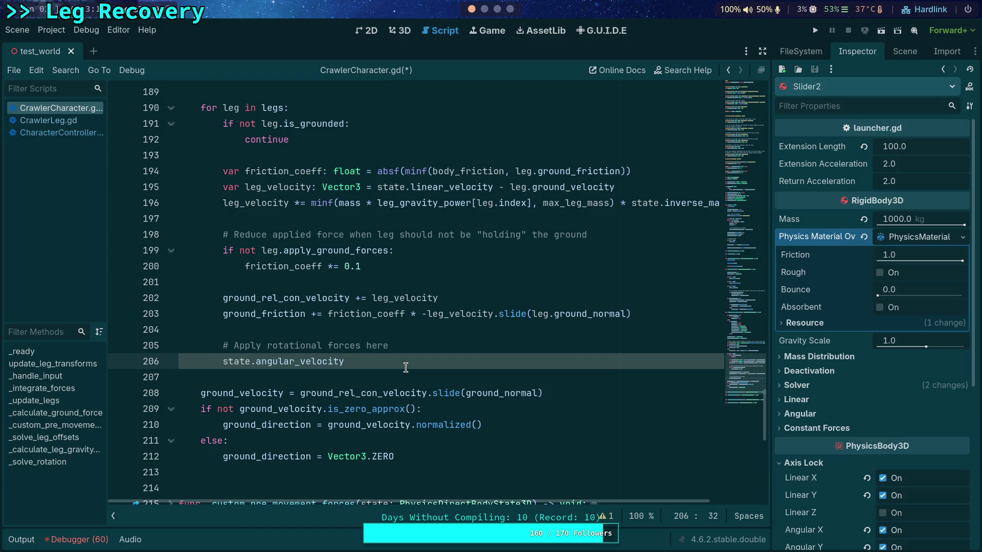
Step: Change 'rotational' to 'angular' in the comment and replace state.angular_velocity on line 206 with state.apply
double_click(310, 347)
text(angula)
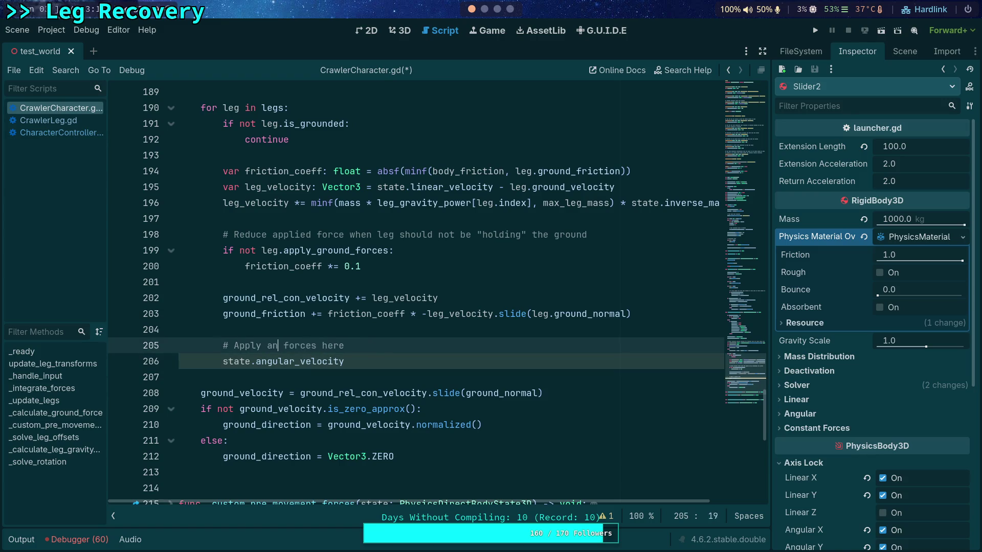
text(r)
click(433, 358)
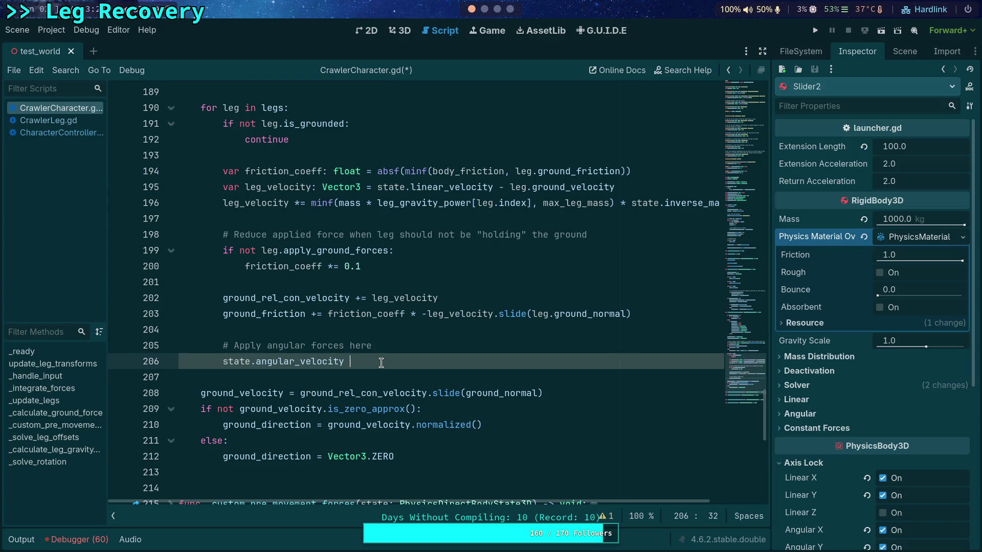
drag(381, 362, 223, 362)
text(state.apply)
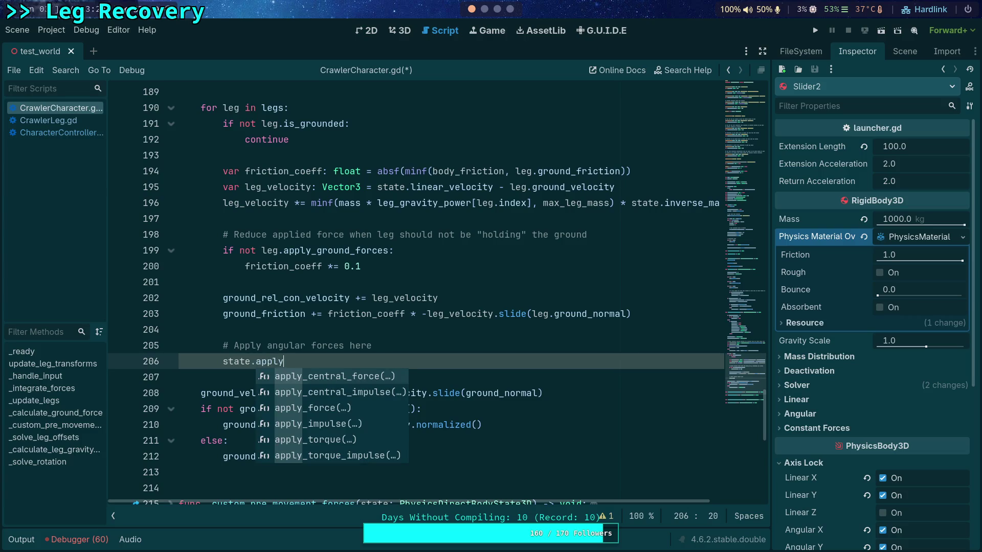
Step: Complete the call as apply_torque_impulse and begin its argument with friction
key(Down)
key(Down)
key(Down)
key(Up)
key(Up)
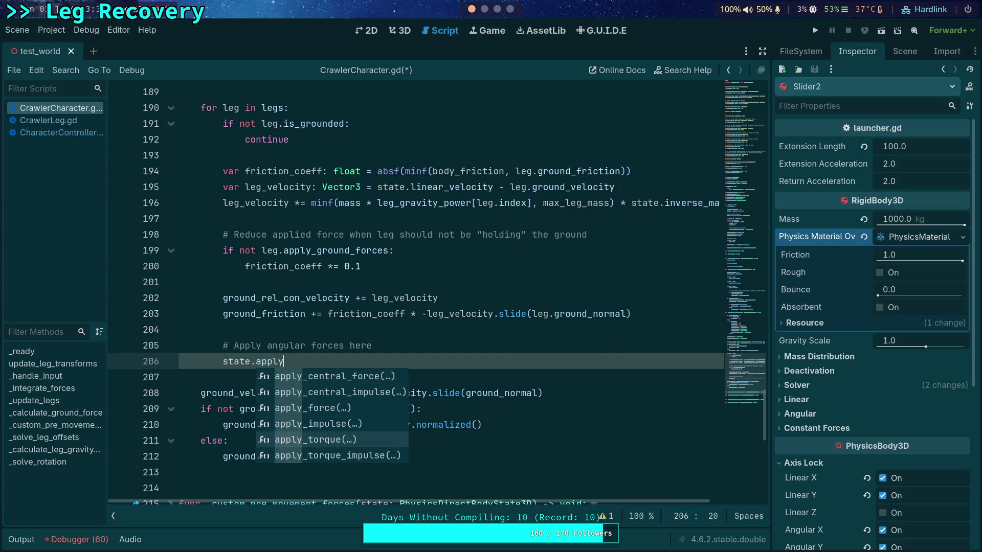
key(Down)
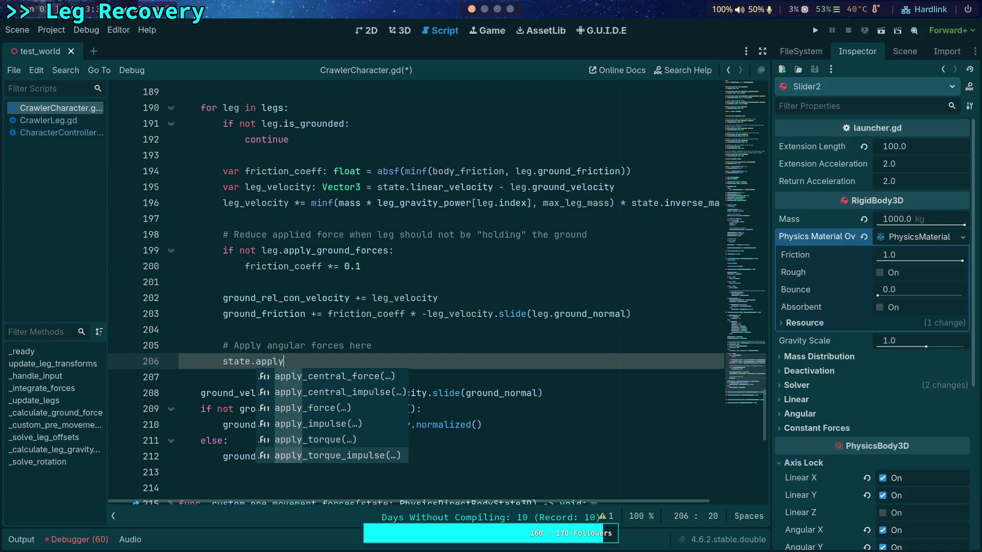
key(Return)
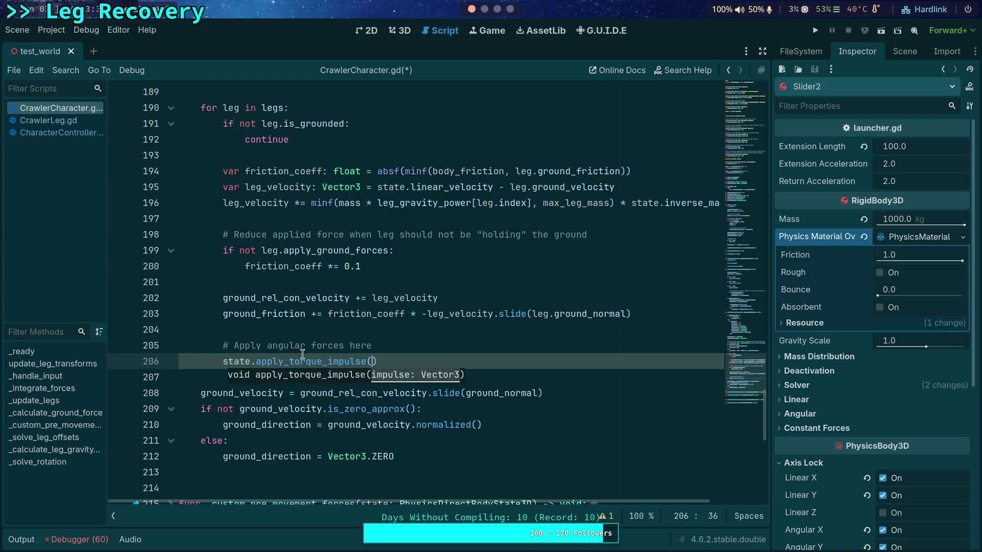
mouse_move(302, 354)
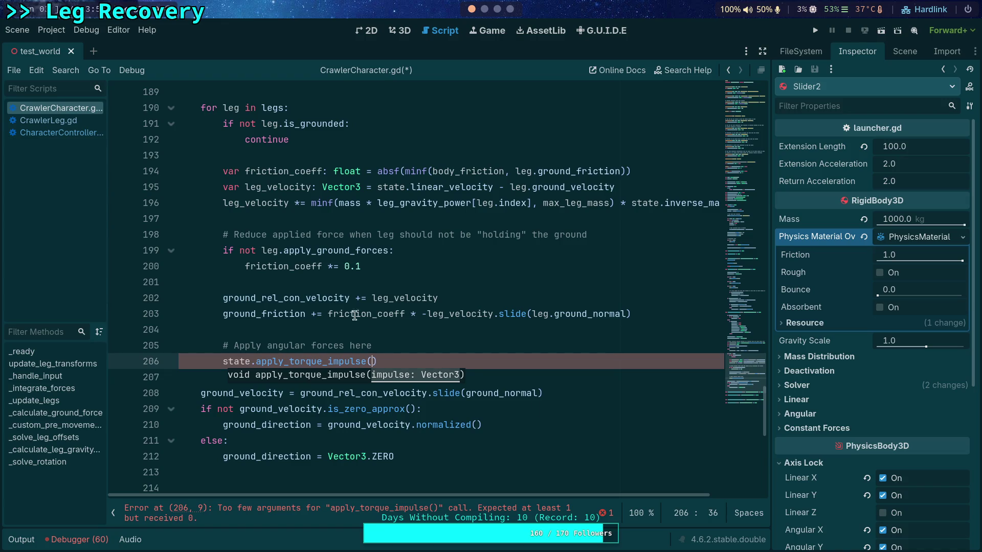
mouse_move(323, 366)
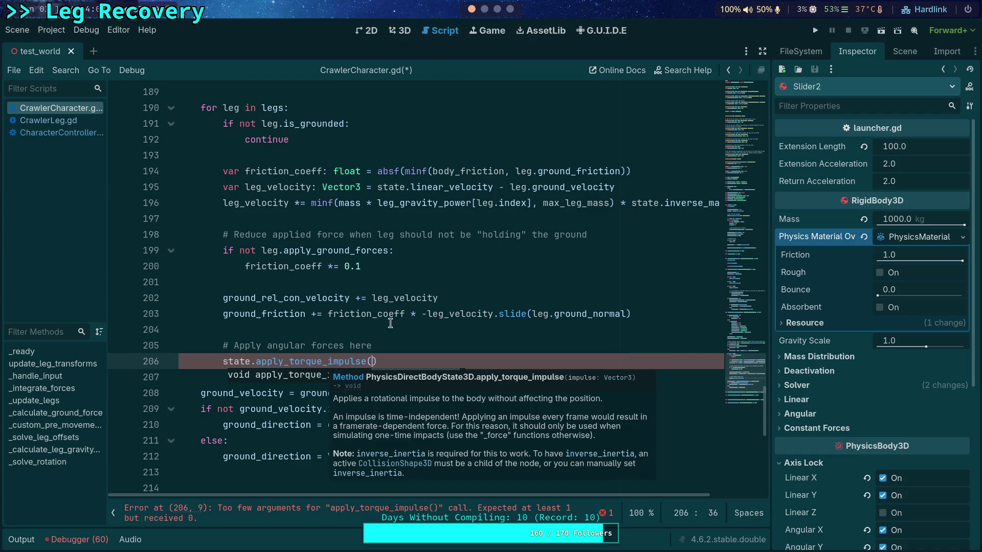
mouse_move(503, 316)
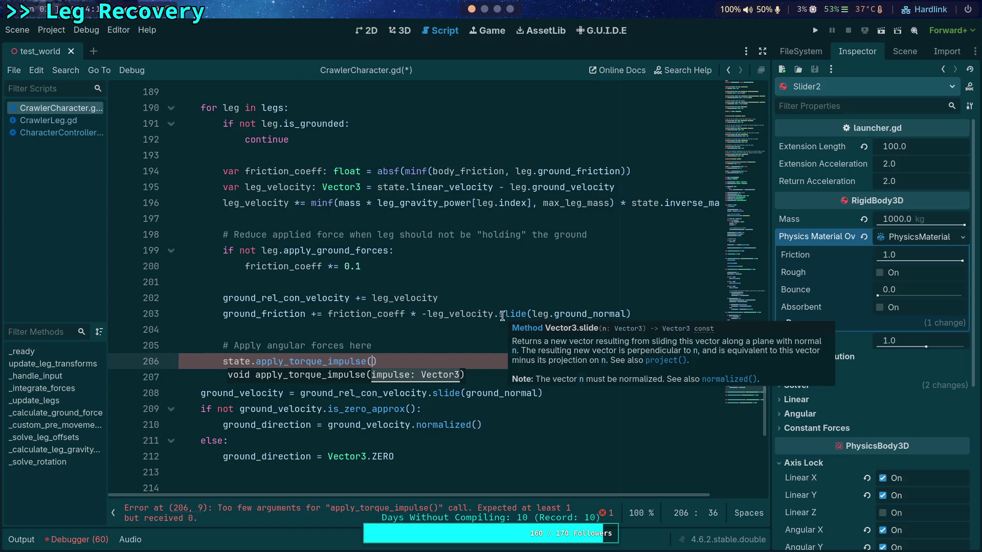
text(friction)
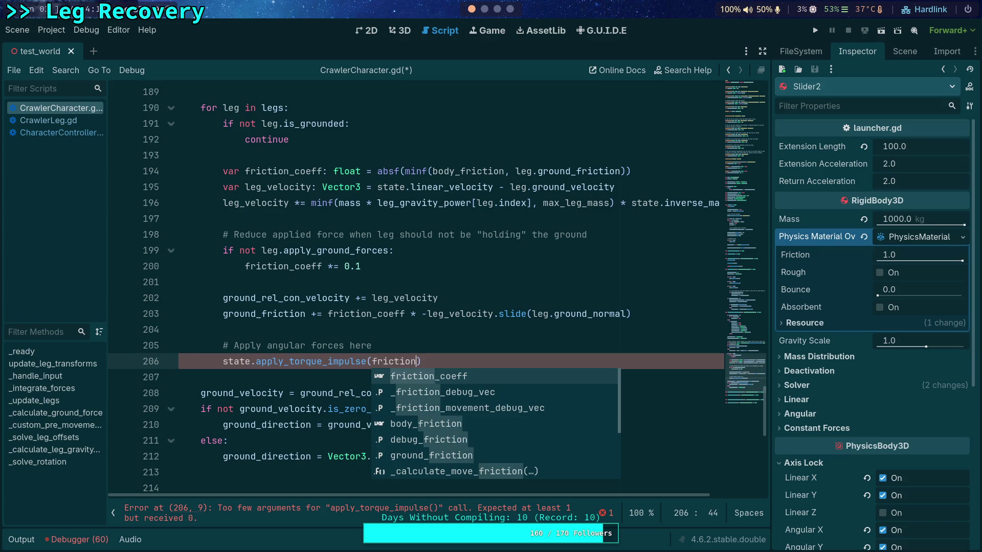
Step: Insert a blank line after line 202 and hide the script list
click(478, 300)
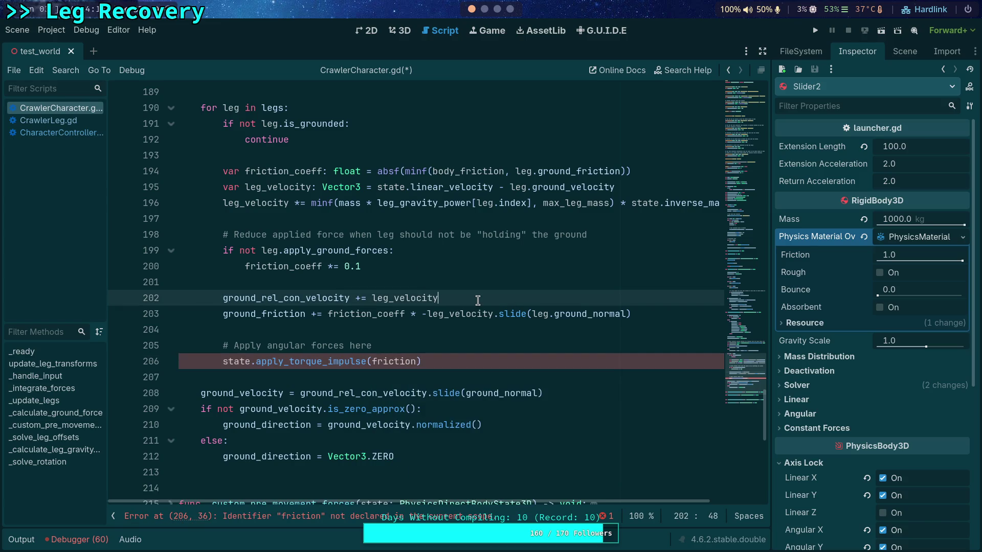
key(Return)
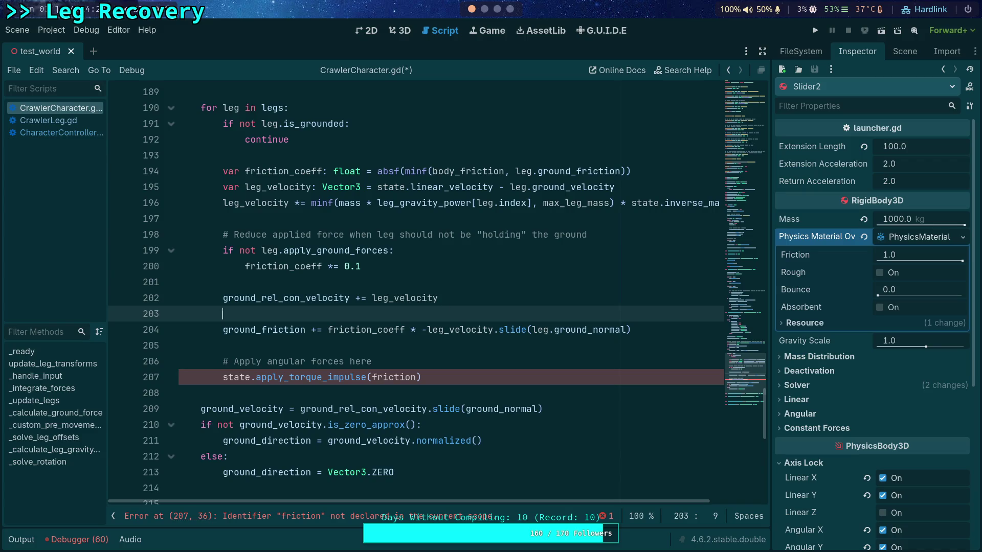
mouse_move(350, 379)
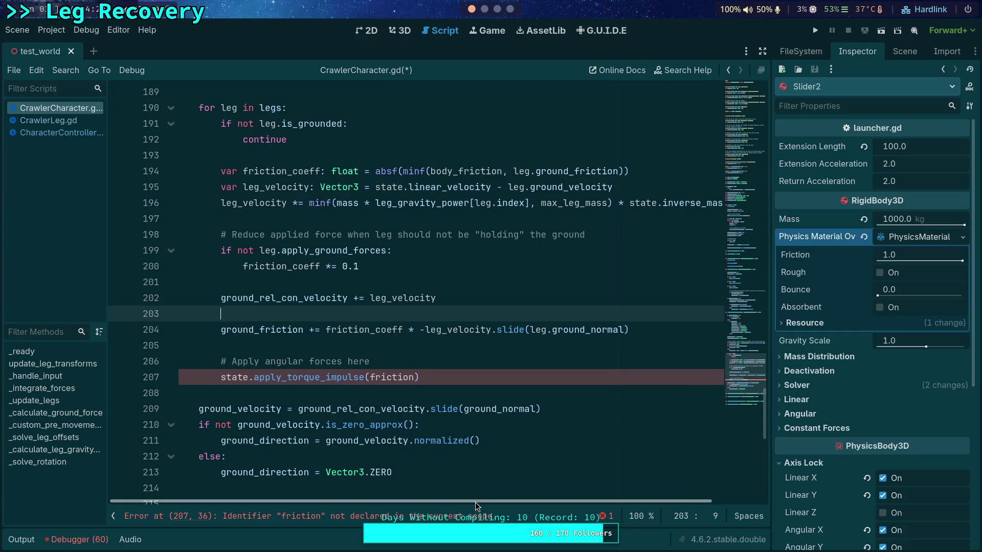
click(114, 517)
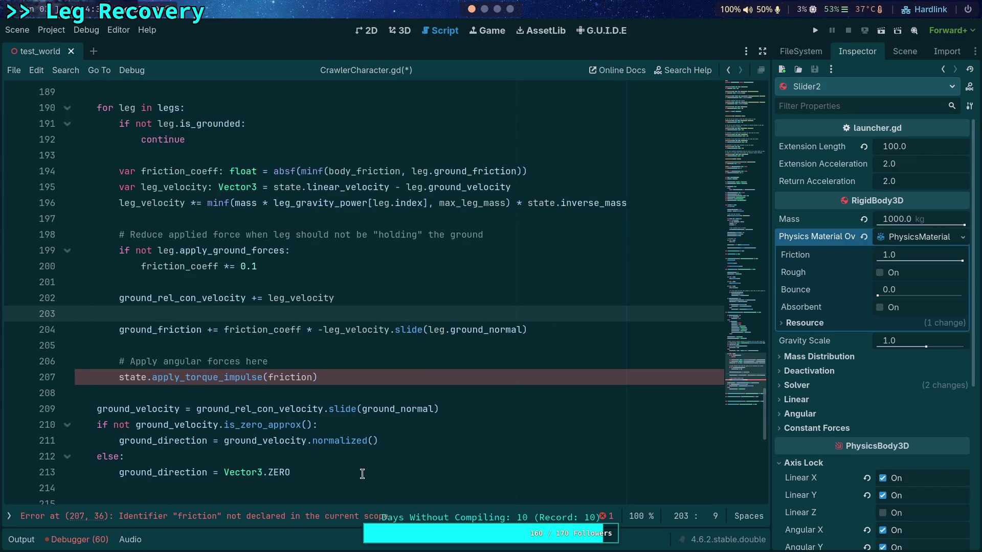
Step: Add 'var leg_force = leg_velocity' on its own line before 'leg_velocity *= state.inverse_mass'
click(512, 203)
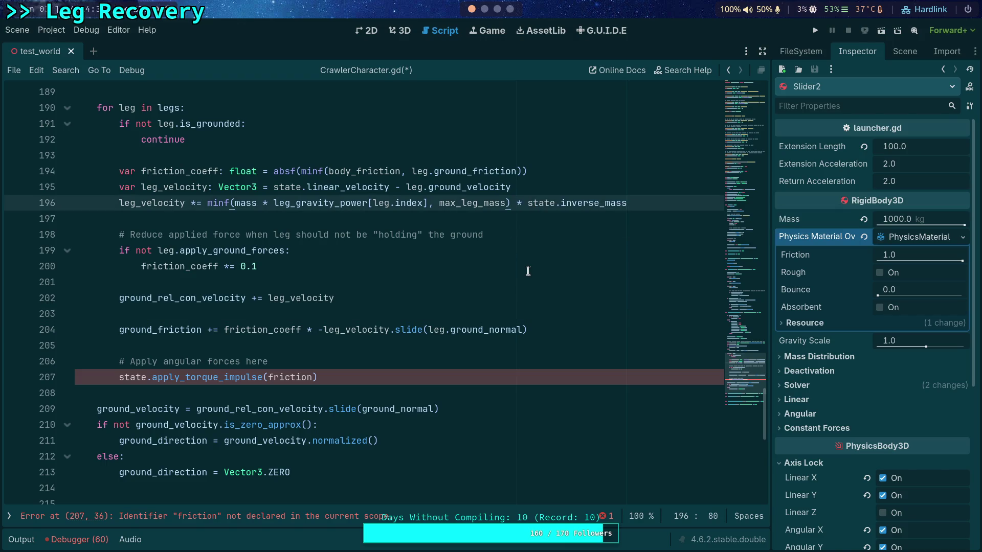
key(Return)
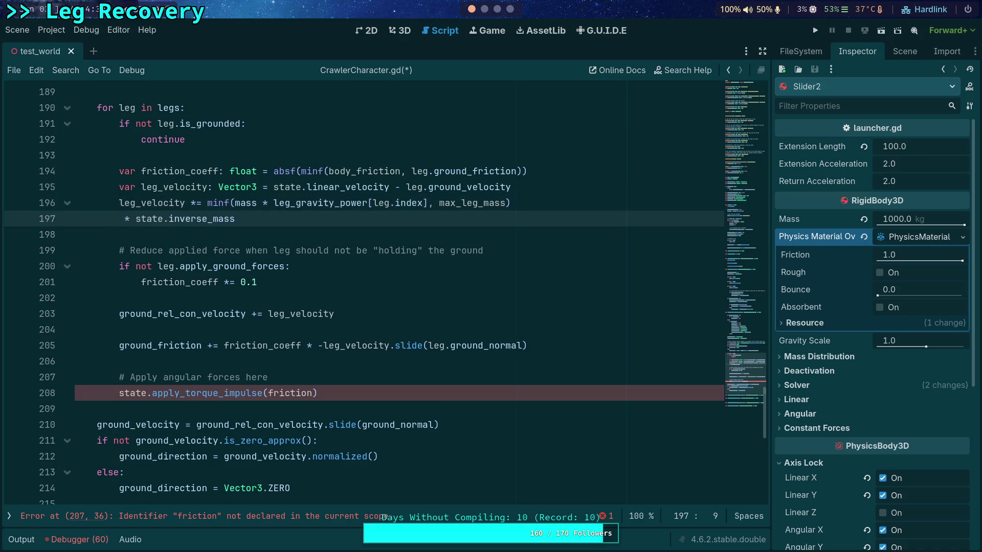
text(var le)
text(g_force = )
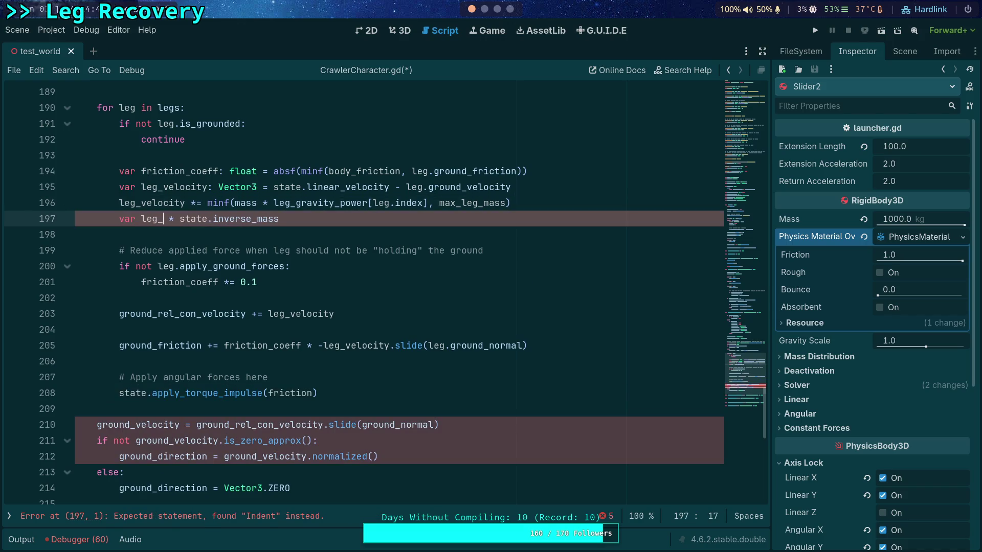
text(leg_ver)
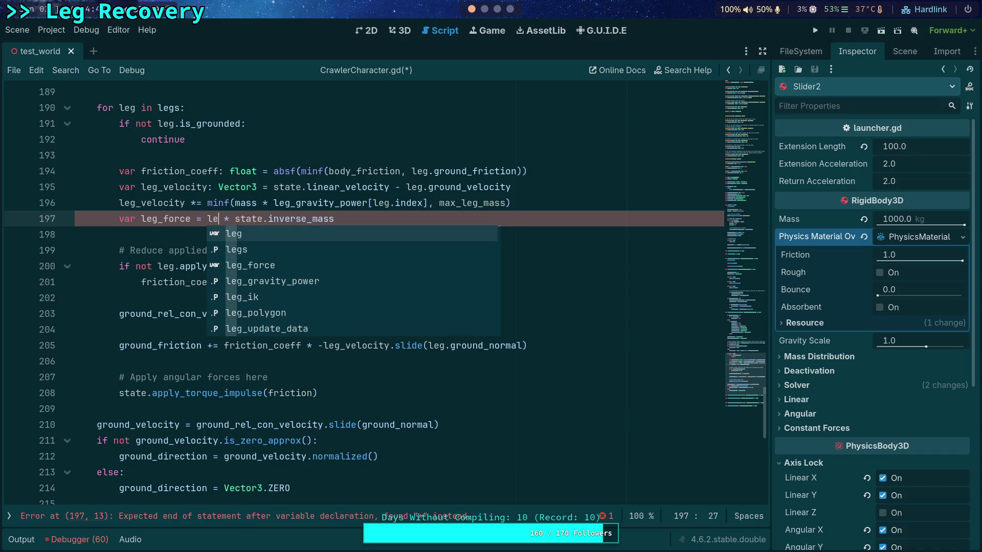
key(BackSpace)
key(Return)
key(Return)
text(leg_velocity)
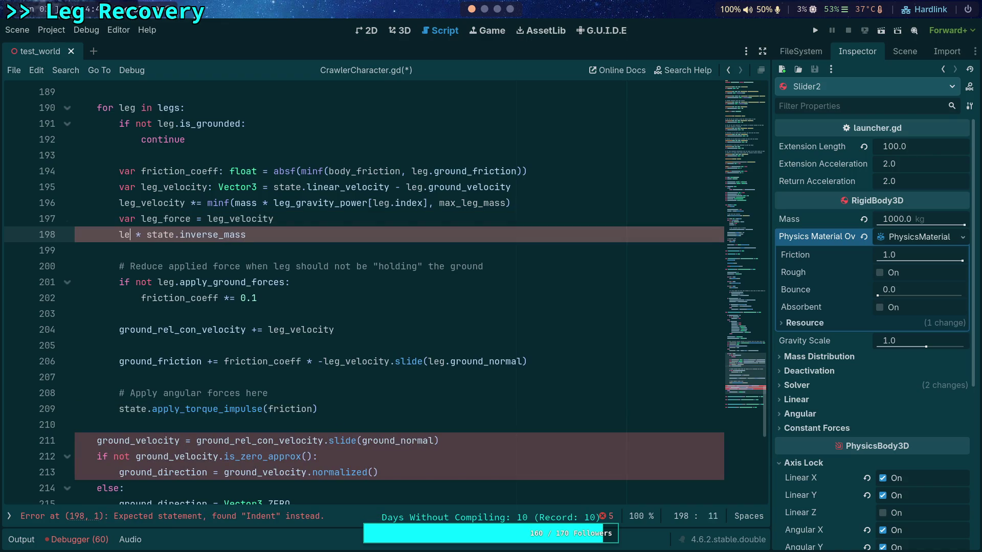
key(Return)
key(Right)
key(Right)
text(=)
key(Escape)
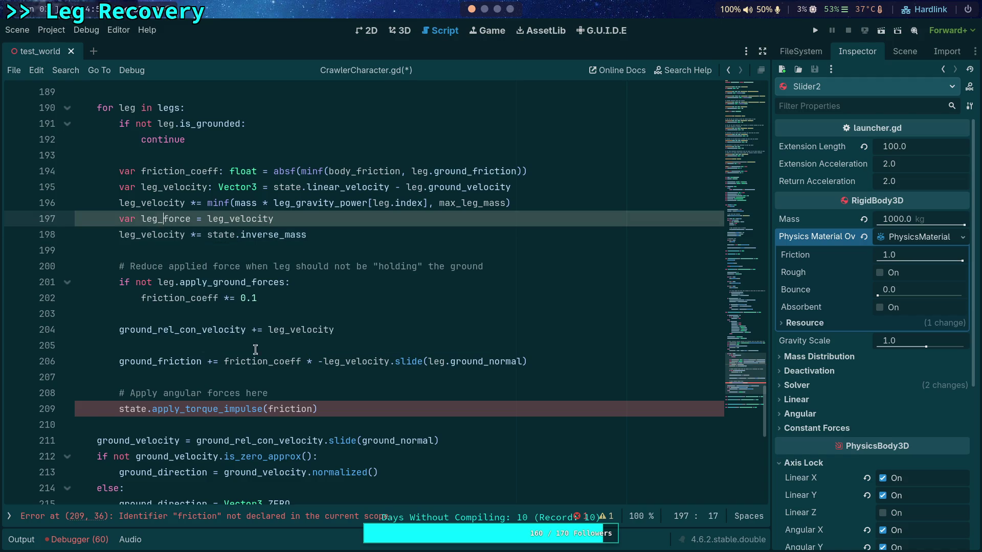
Step: Set the torque argument to friction_coeff * -leg_force * state.step and save the script
double_click(290, 409)
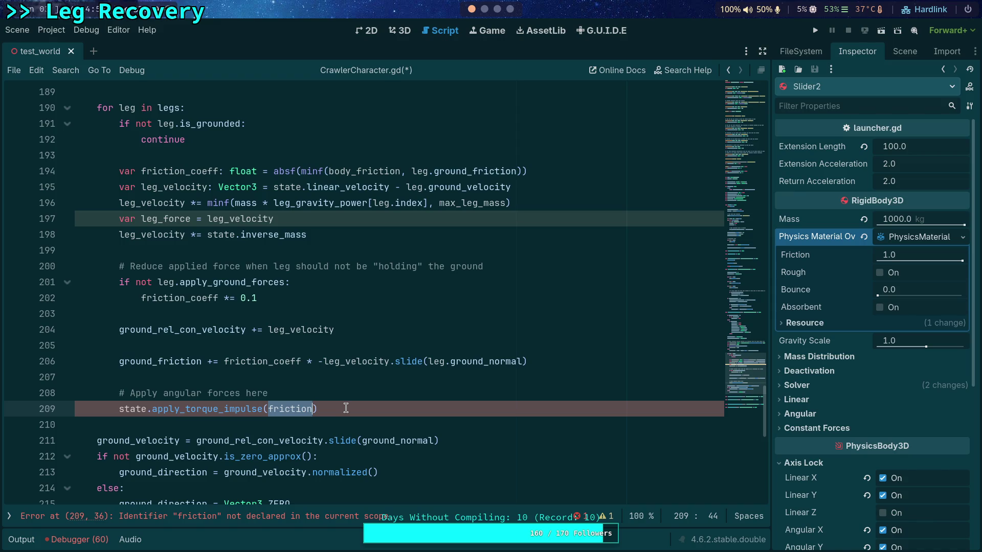
text(fr)
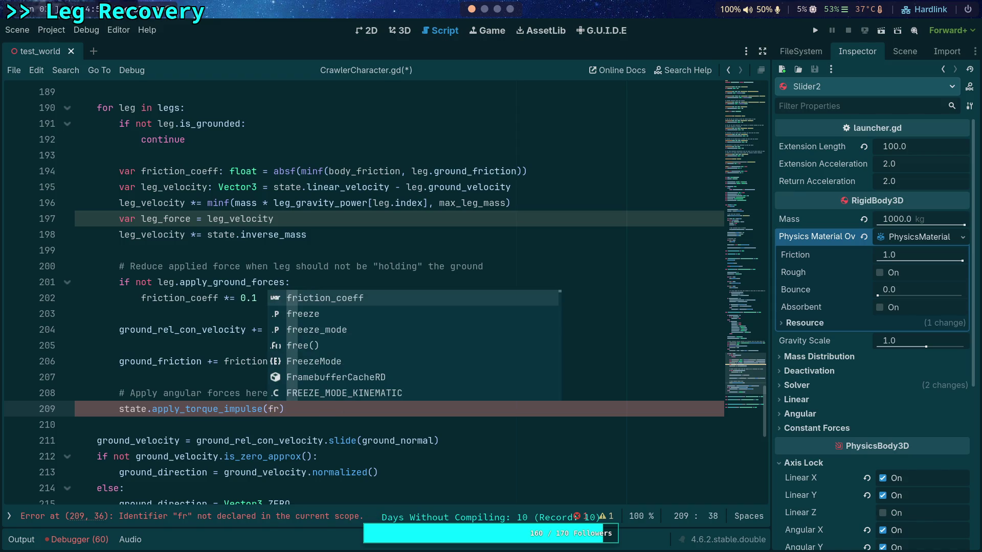
key(Return)
text(*)
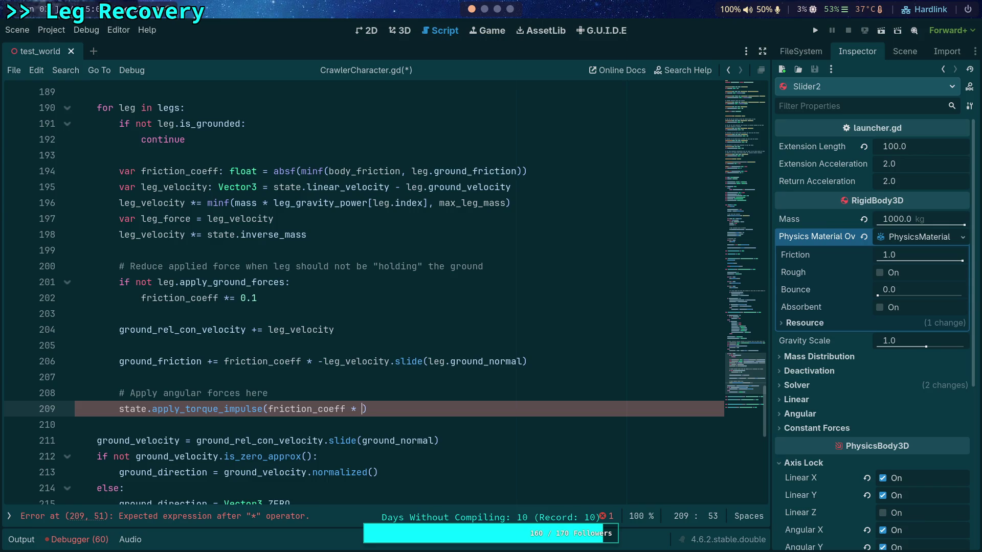
text(-leg)
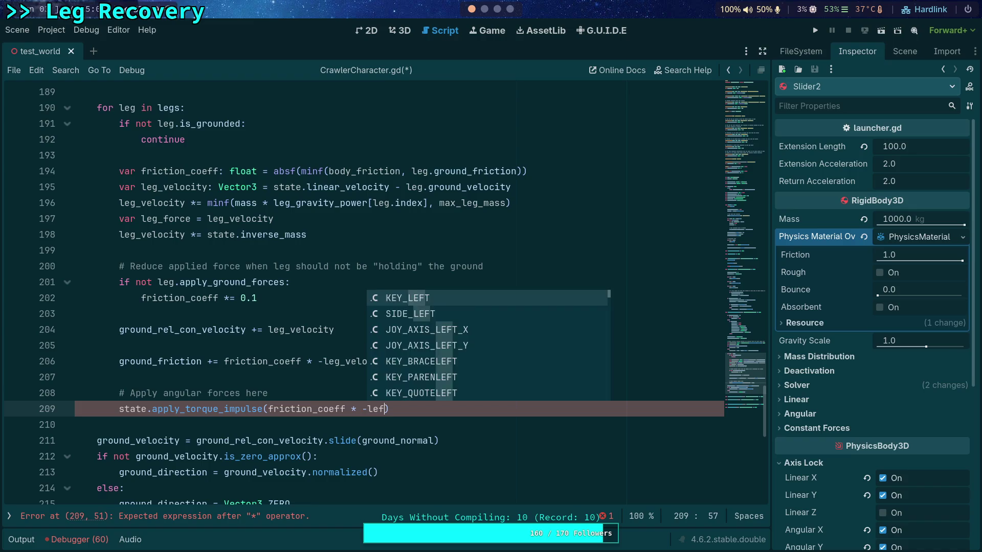
text(_force)
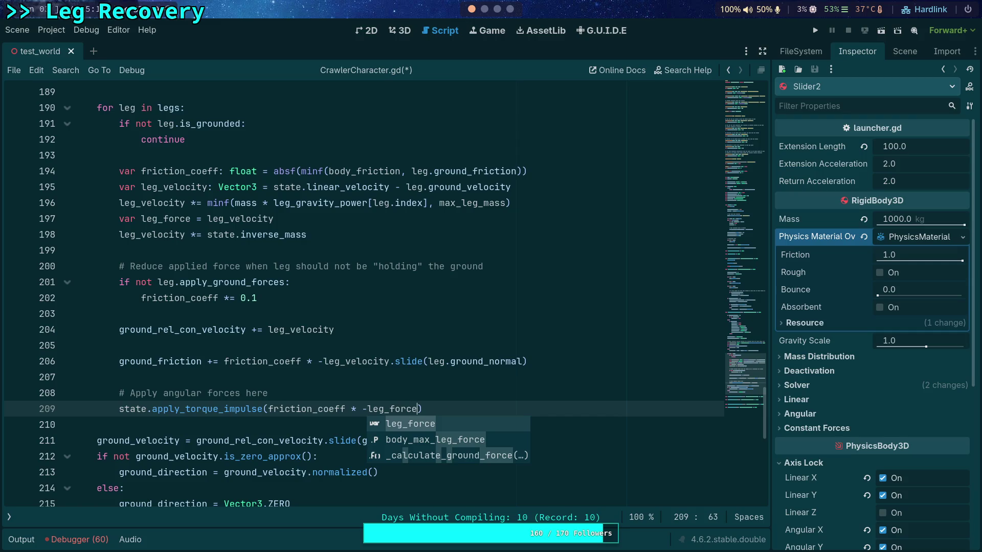
text(* )
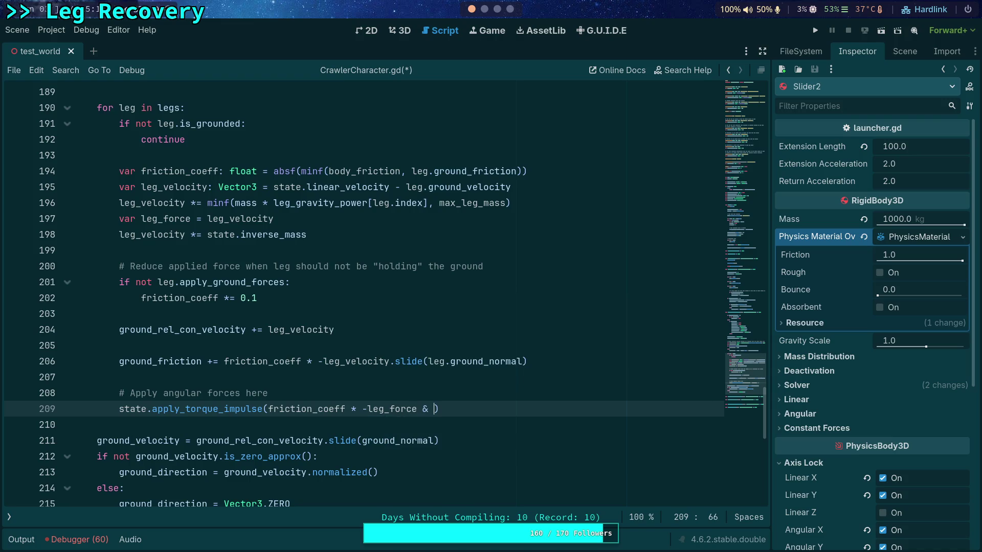
text(state.step)
click(383, 387)
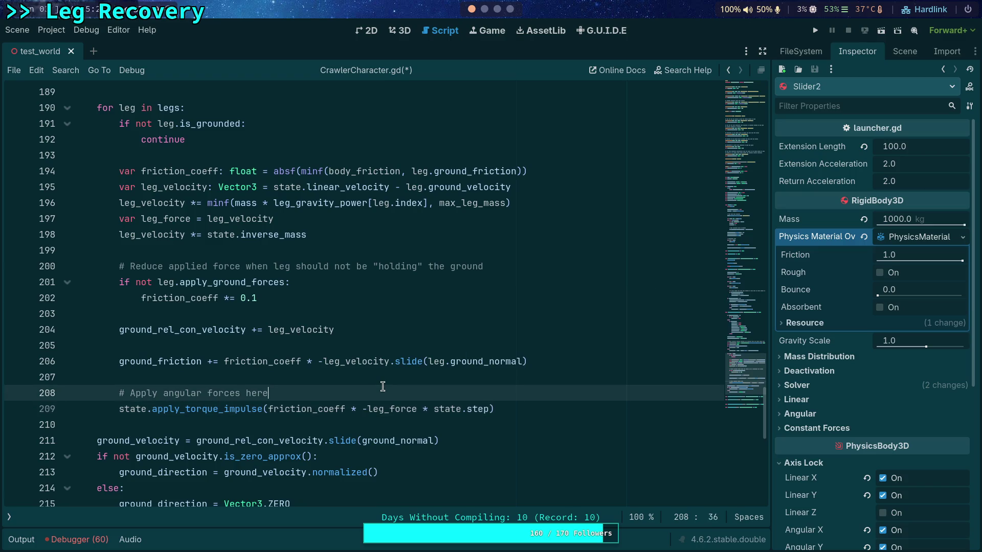
key(ctrl+s)
Step: Run the project to test the crawler, stop the game, and collapse the Output panel
click(815, 31)
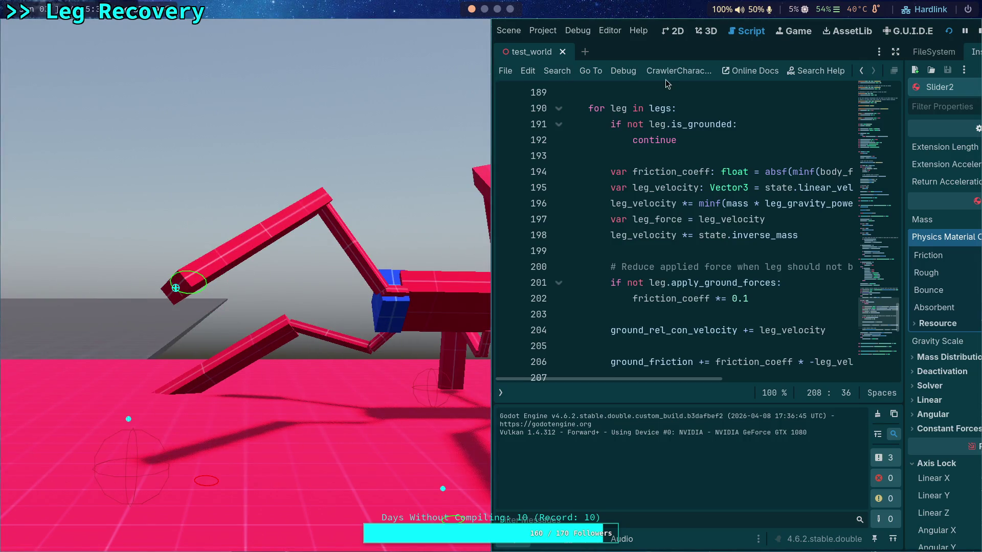
click(978, 31)
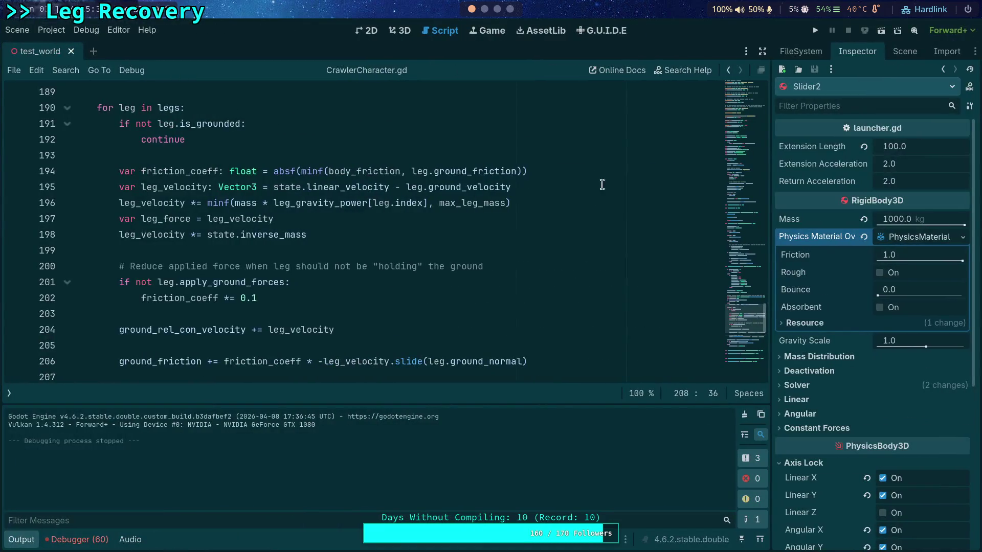
click(21, 539)
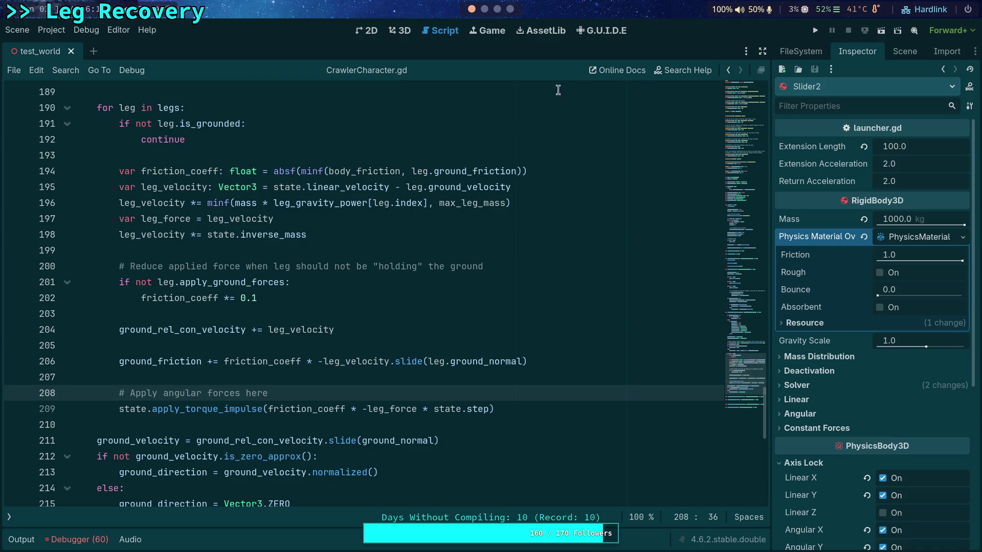
Step: In the 3D view, move the Player character onto the pink plane
click(412, 29)
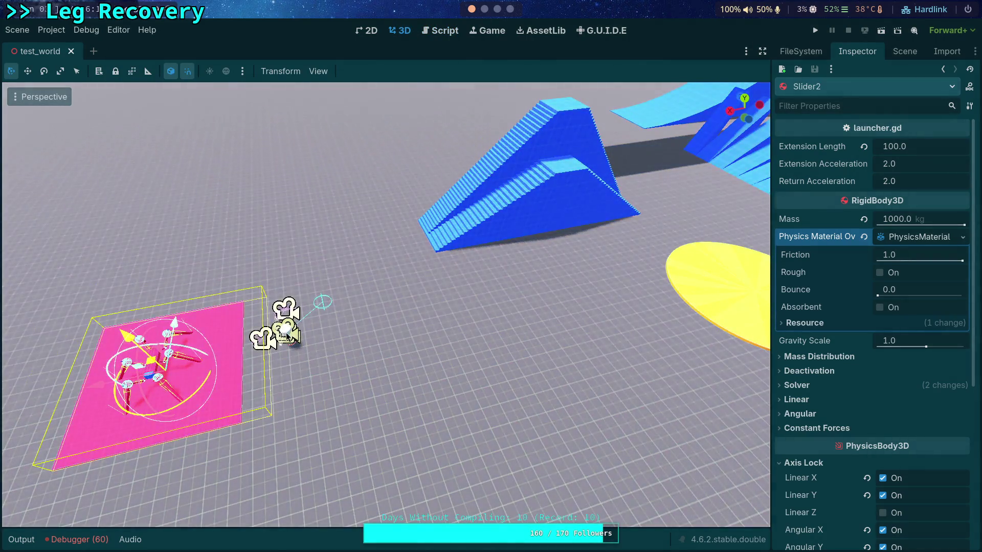
click(287, 333)
drag(347, 333, 293, 338)
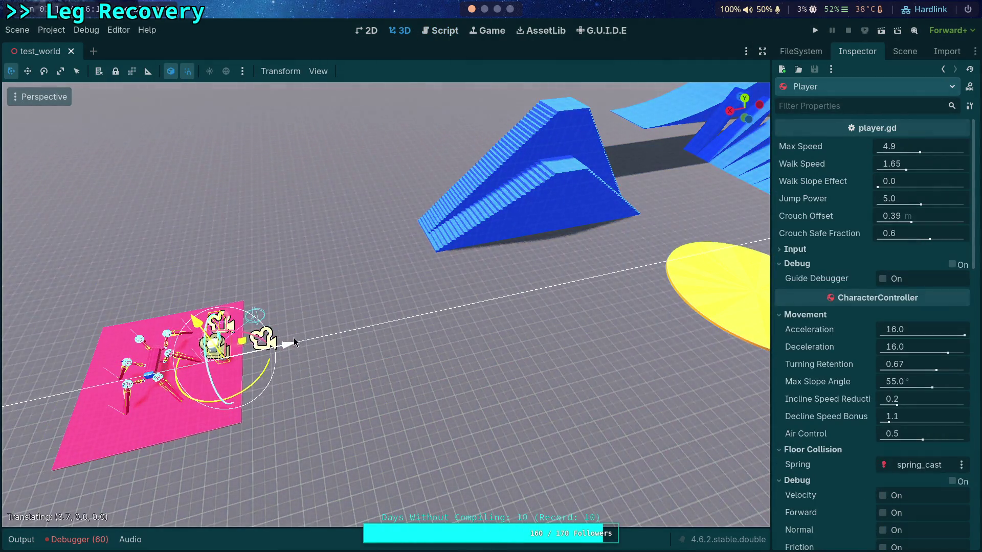
Step: Select the camera under Slider2, inspect it, then run and stop the game
click(905, 51)
click(829, 375)
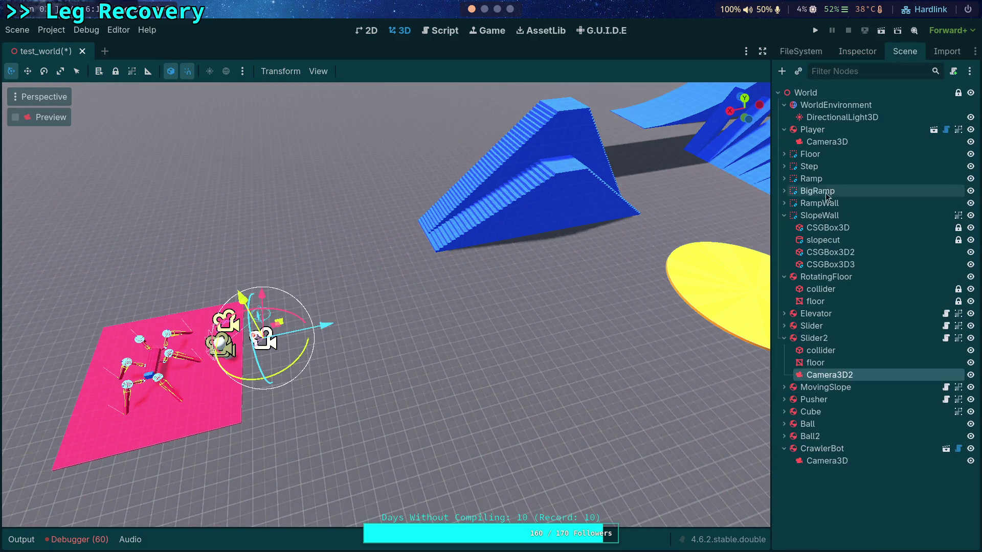
click(858, 51)
click(815, 30)
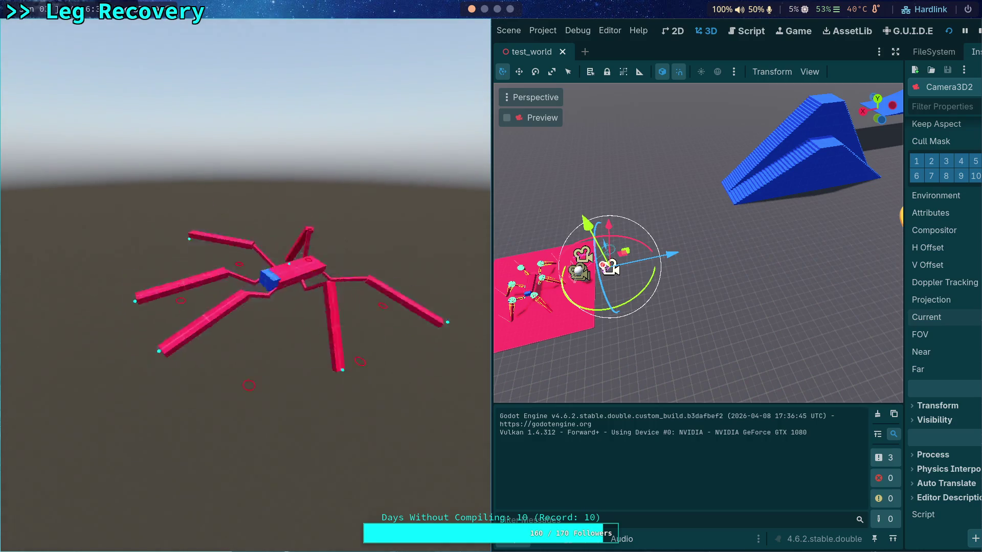
click(978, 34)
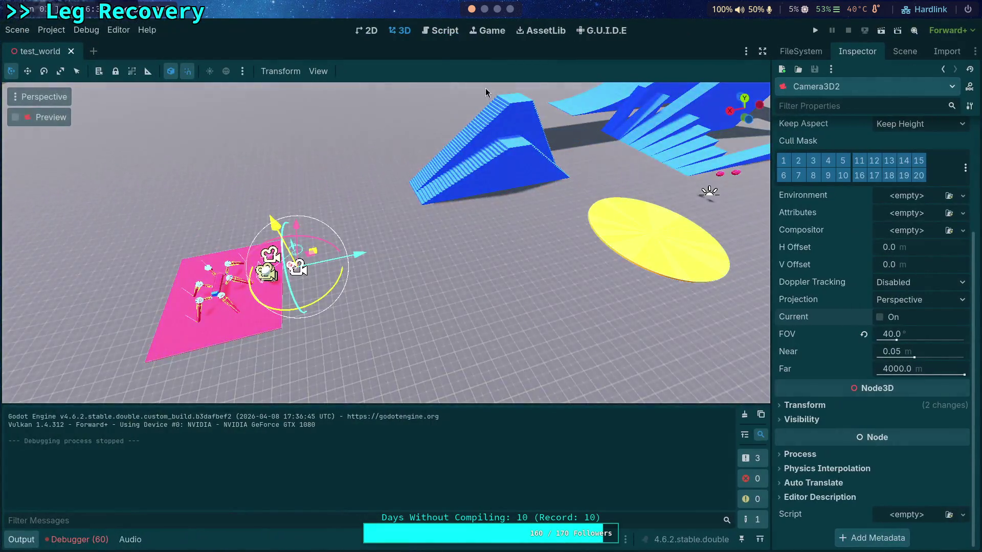
Step: Open CharacterController.gd and inspect friction_coef and ground_friction on line 503
click(441, 31)
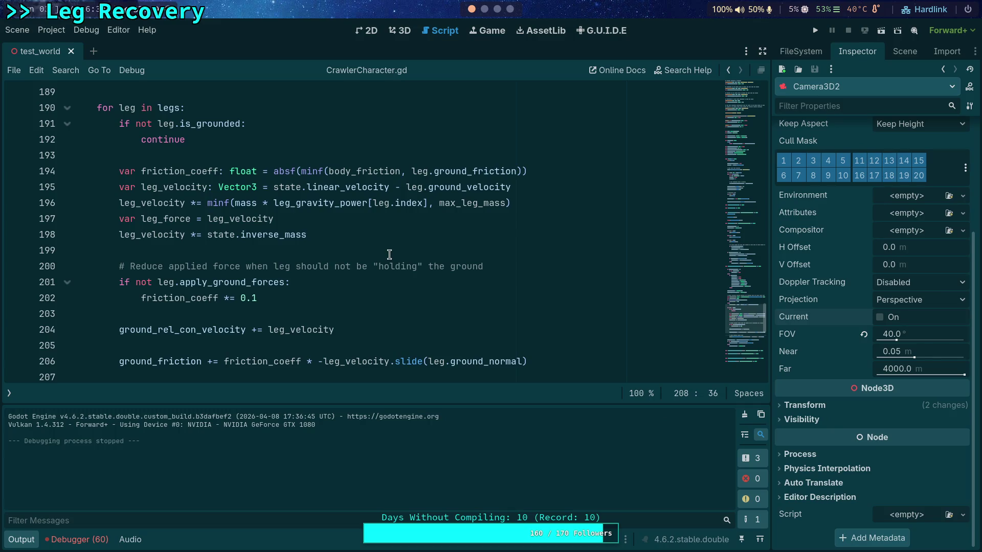
click(23, 540)
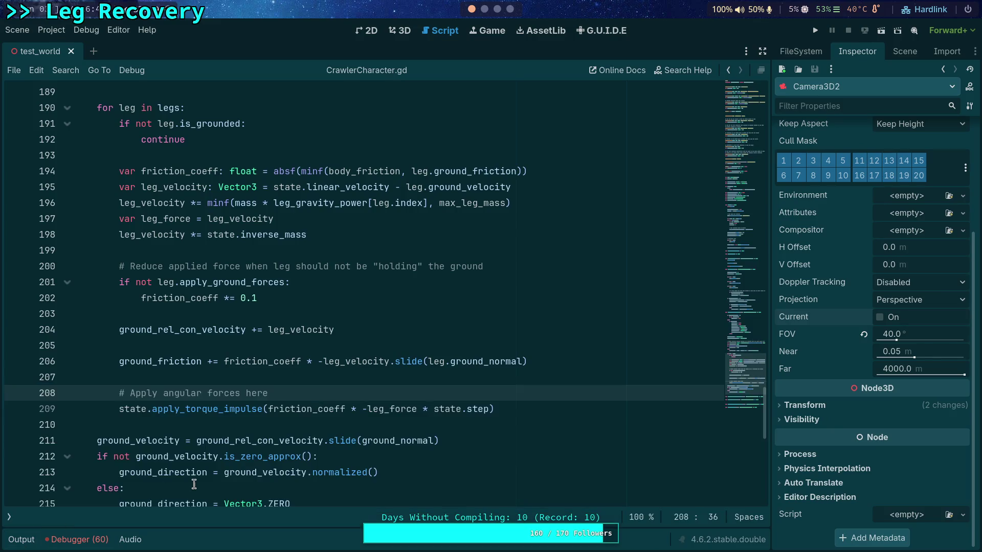
click(10, 517)
click(76, 133)
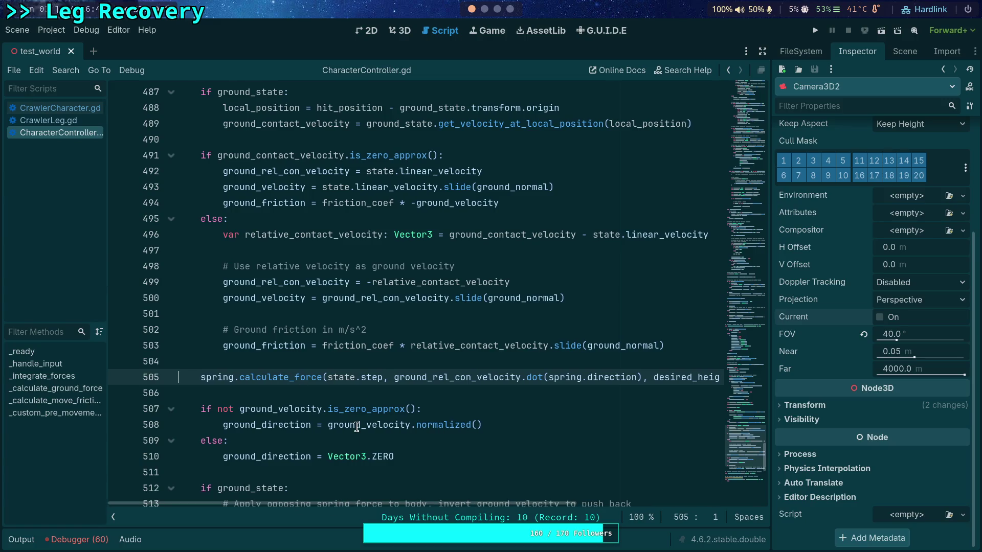
scroll(358, 425, up, 1)
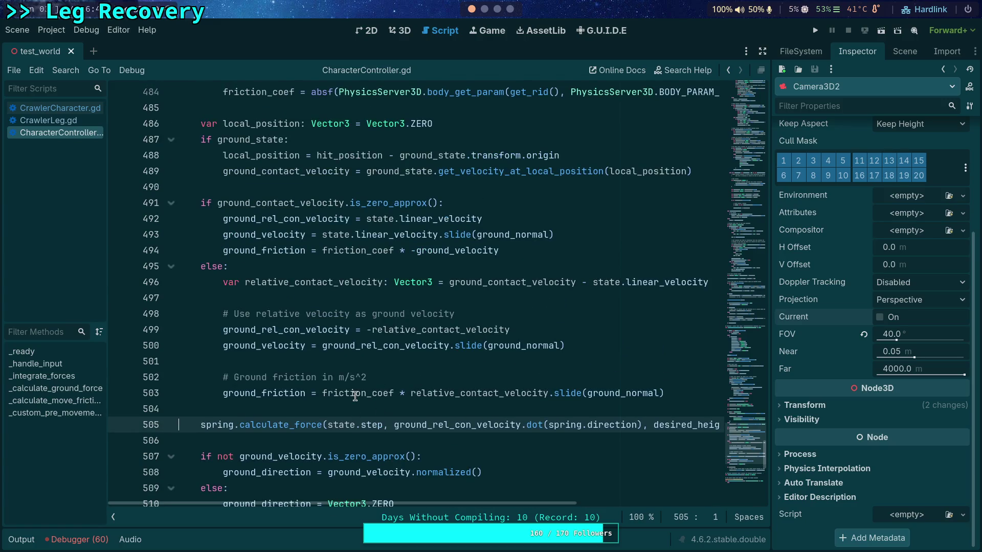
double_click(374, 391)
double_click(284, 394)
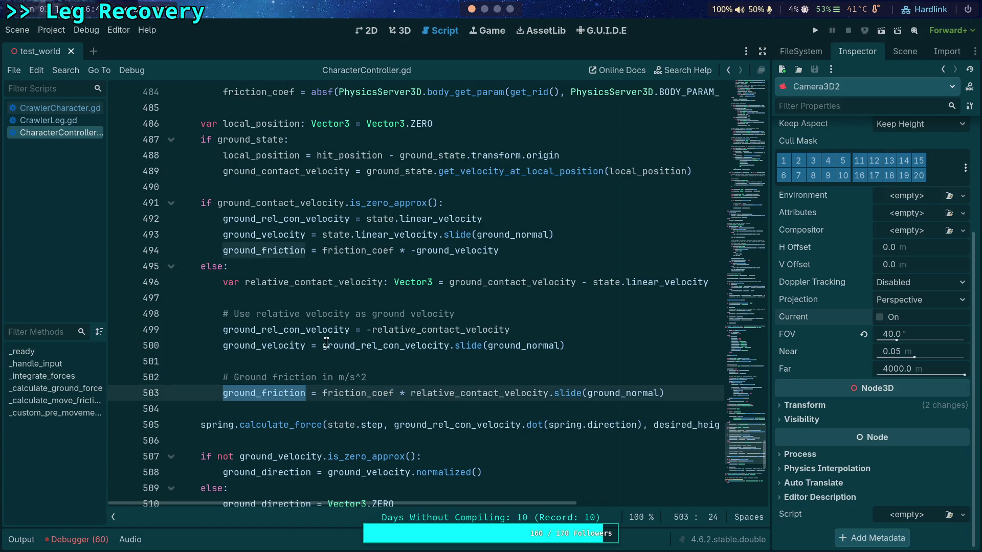
mouse_move(326, 342)
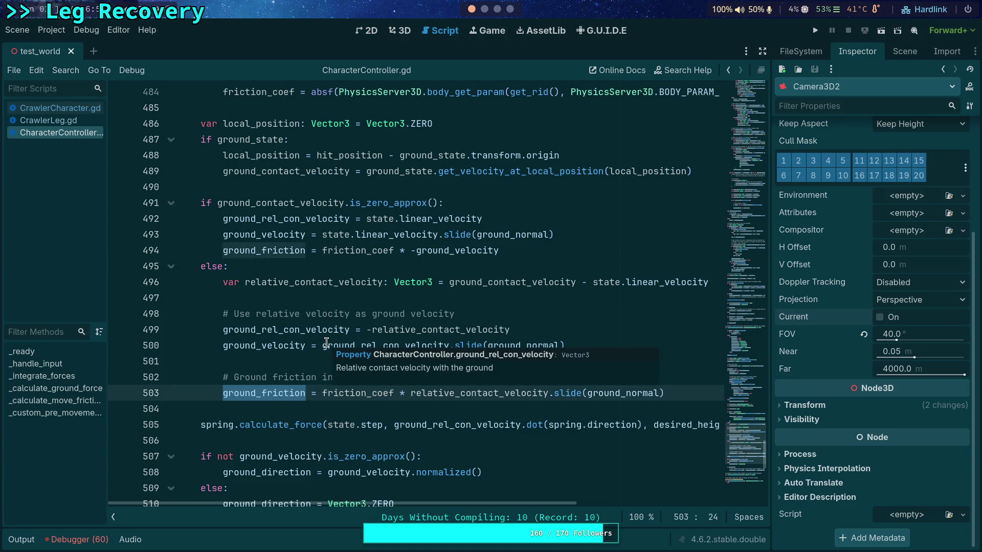
Step: Open CrawlerLeg.gd and place the caret at the plus sign on line 453
click(62, 122)
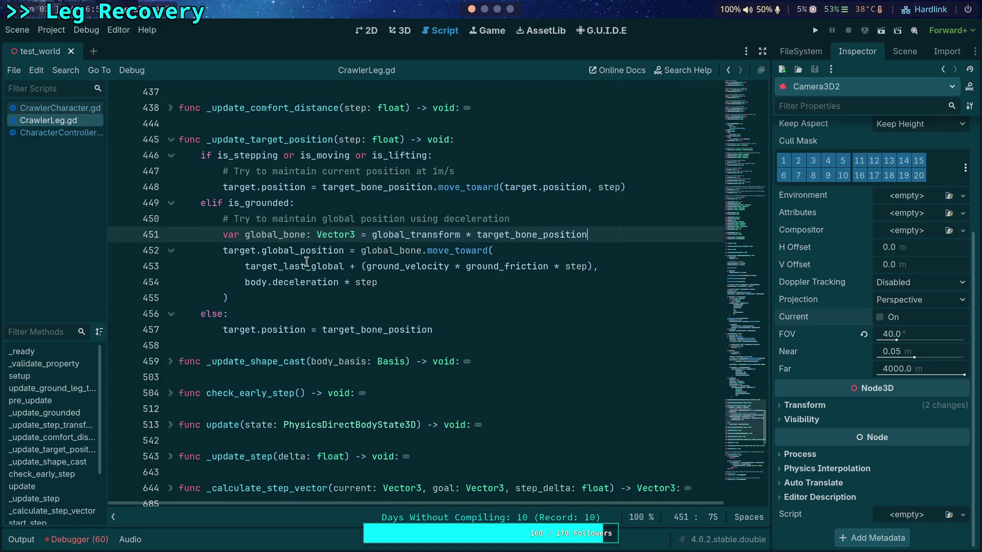
mouse_move(307, 263)
click(306, 303)
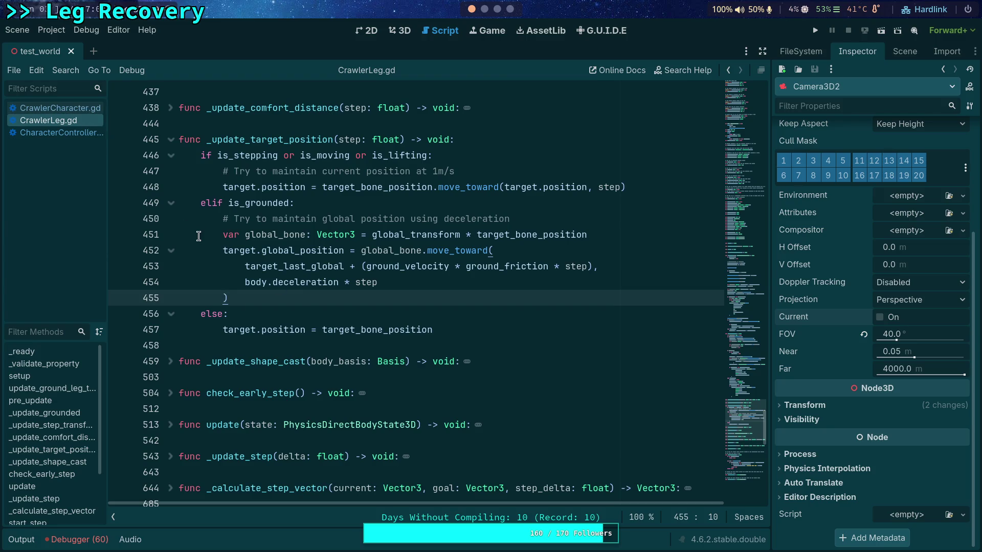
click(343, 267)
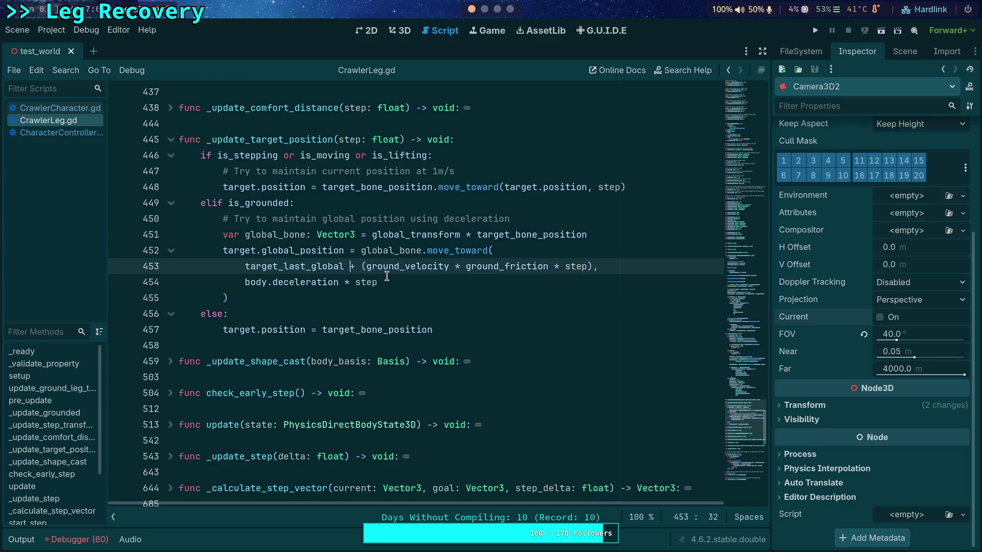
Step: Comment out the ground_velocity term with '#', add a comma after target_last_global, save, and run
text(#)
key(ctrl+s)
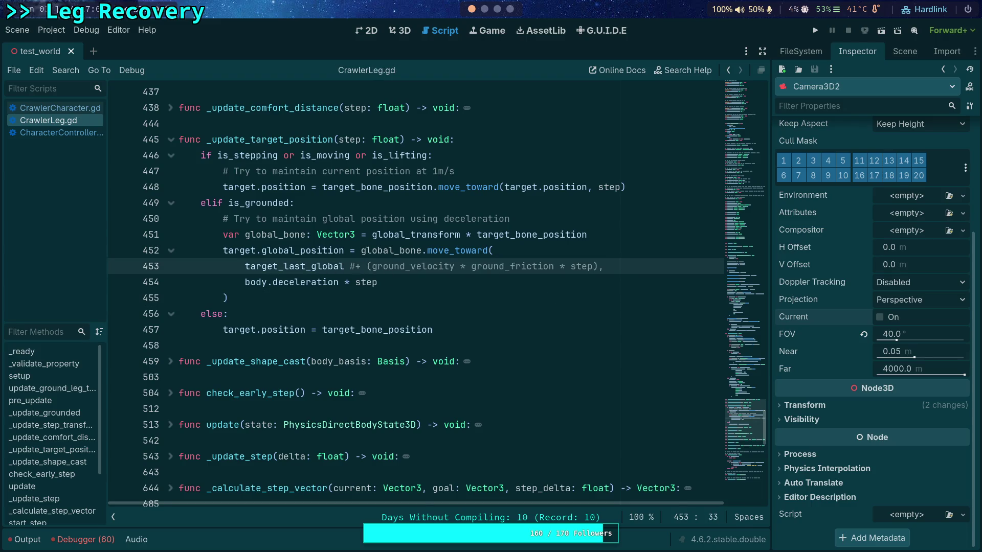
key(Left)
key(Left)
text(,)
click(815, 31)
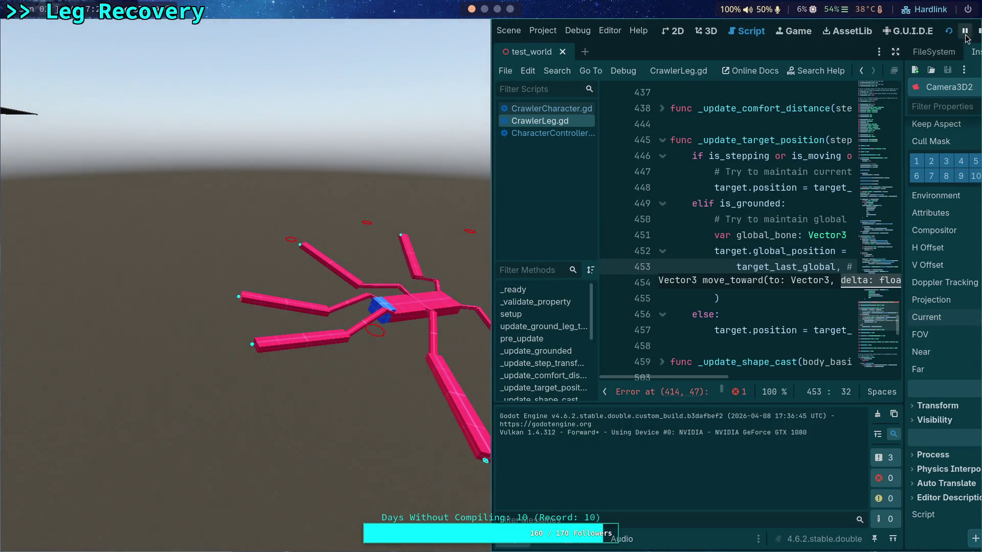
Step: Stop the running crawler test with the Stop button
click(979, 31)
mouse_move(402, 184)
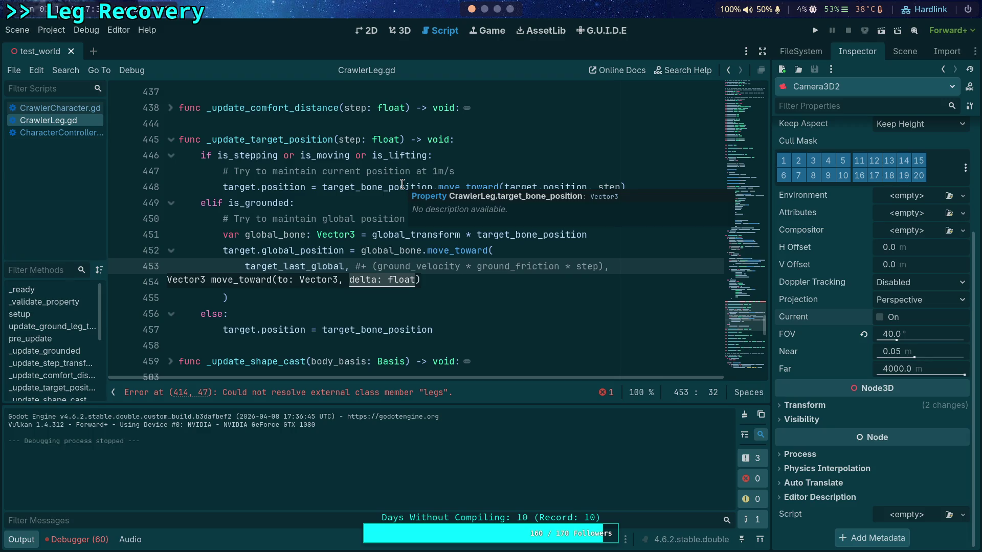
Step: Review the grounded branch around lines 450-456, selecting global_position on line 452
click(379, 218)
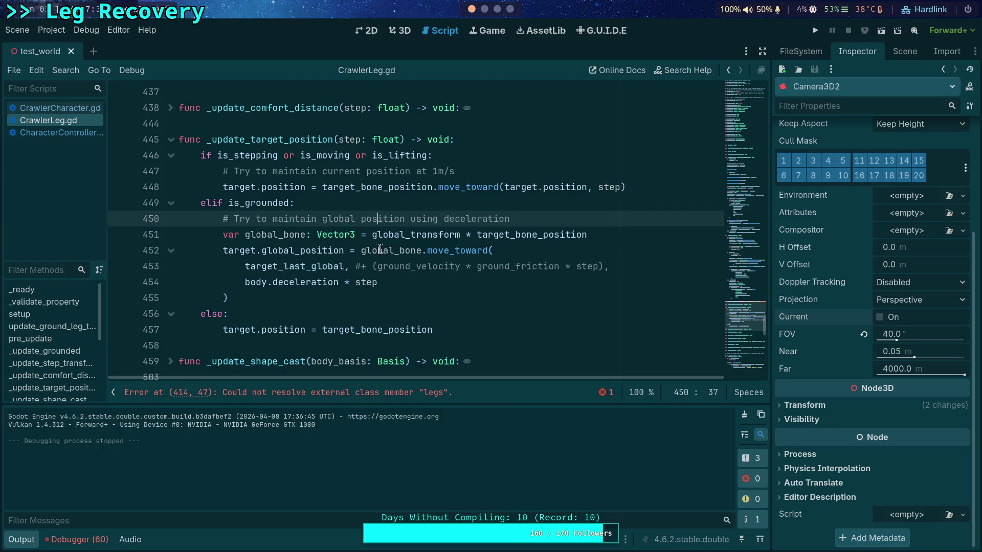
click(361, 307)
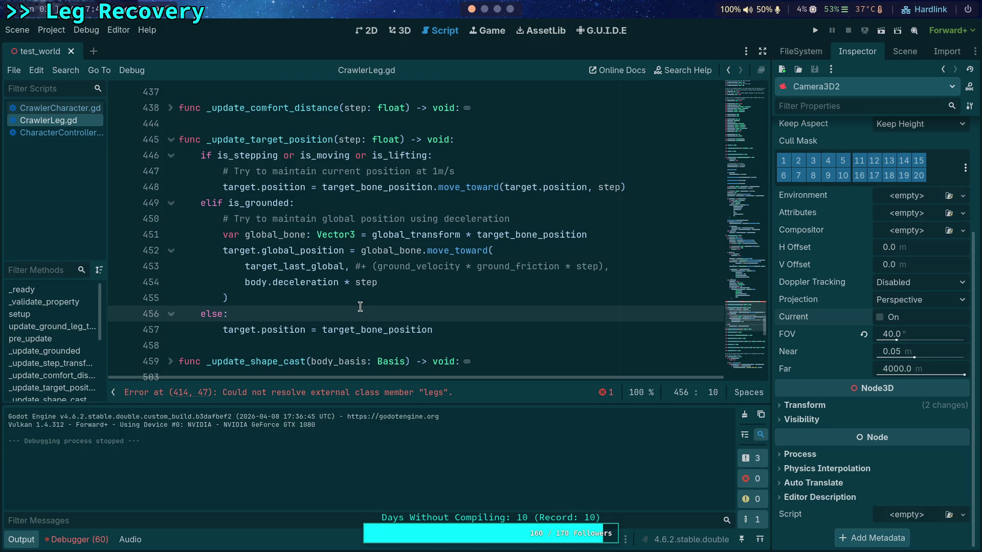
double_click(294, 255)
scroll(385, 252, down, 1)
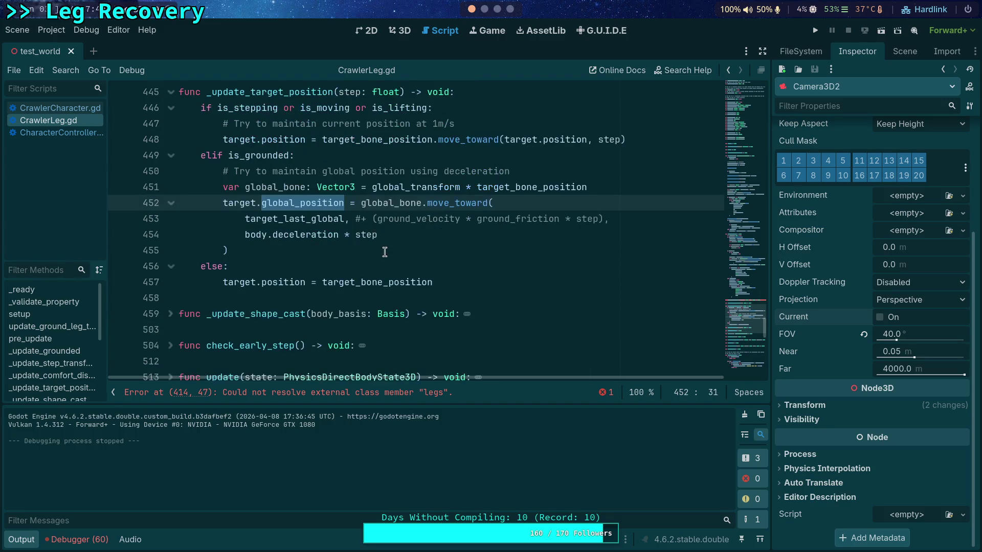
scroll(384, 251, down, 2)
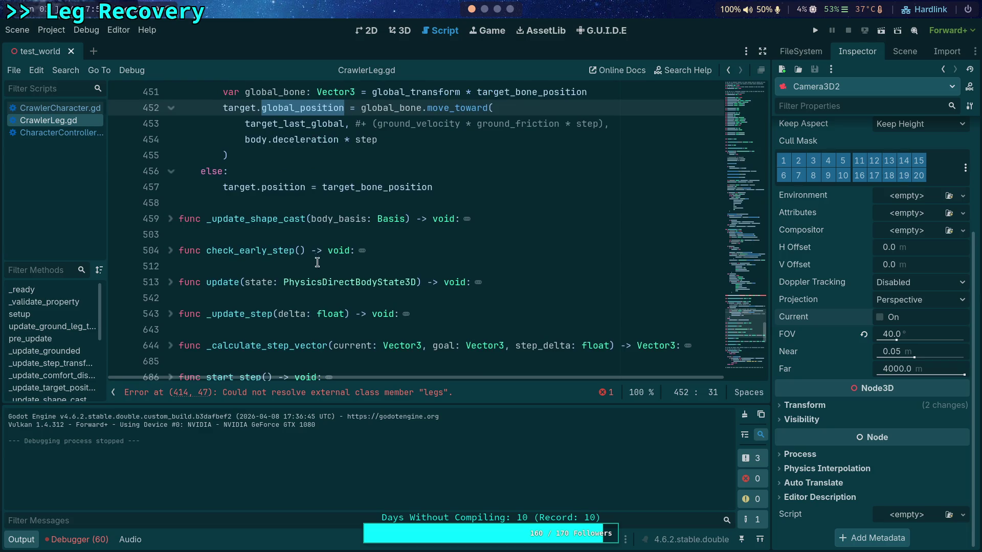
Step: Fold and unfold _update_step, the debug blocks and the update function to survey the script
click(170, 313)
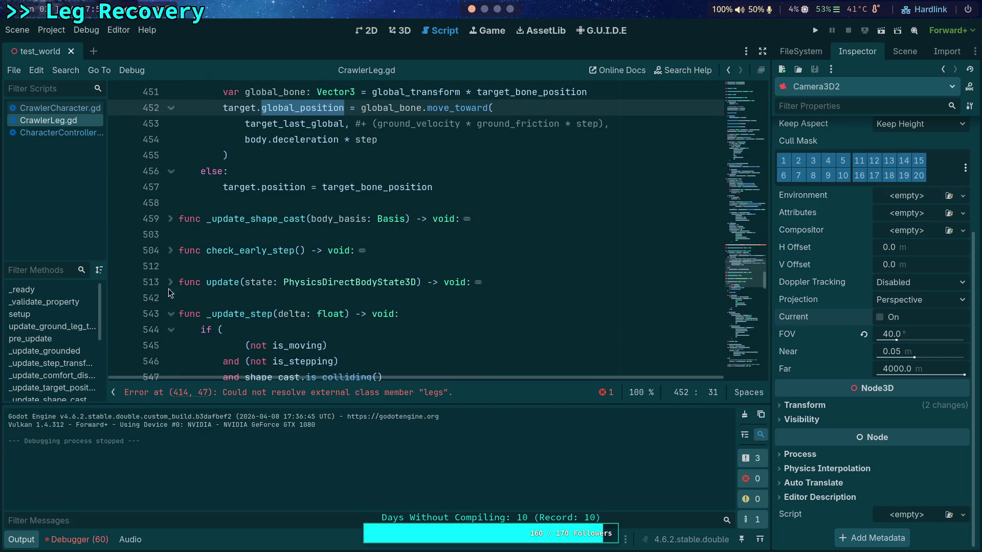
scroll(179, 284, down, 3)
scroll(182, 279, down, 2)
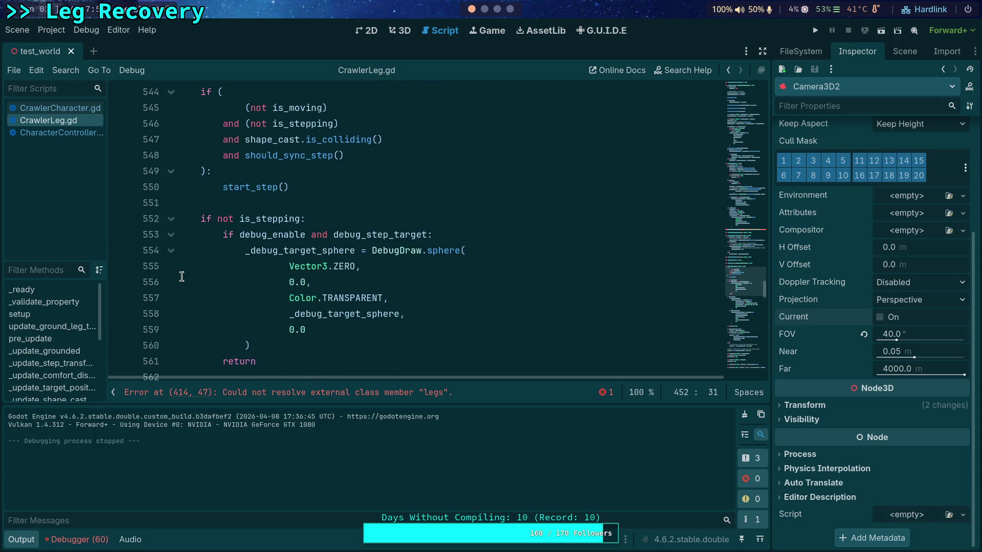
scroll(181, 276, down, 2)
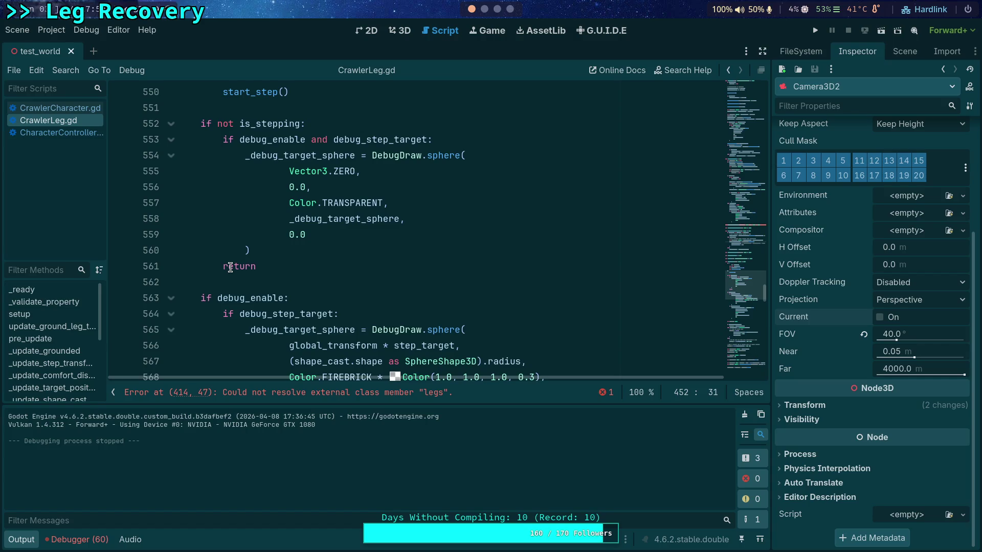
scroll(230, 267, up, 4)
scroll(221, 271, down, 3)
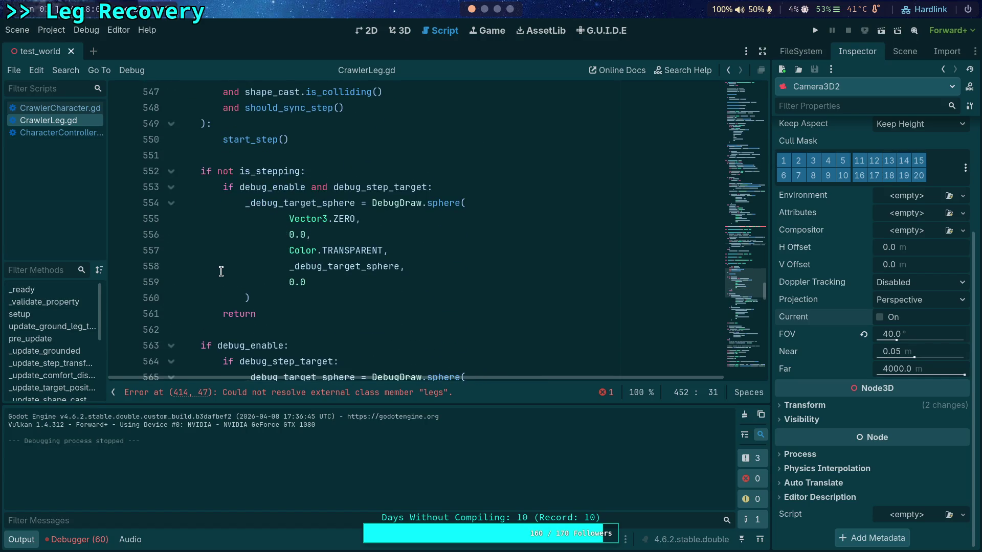
scroll(221, 271, down, 2)
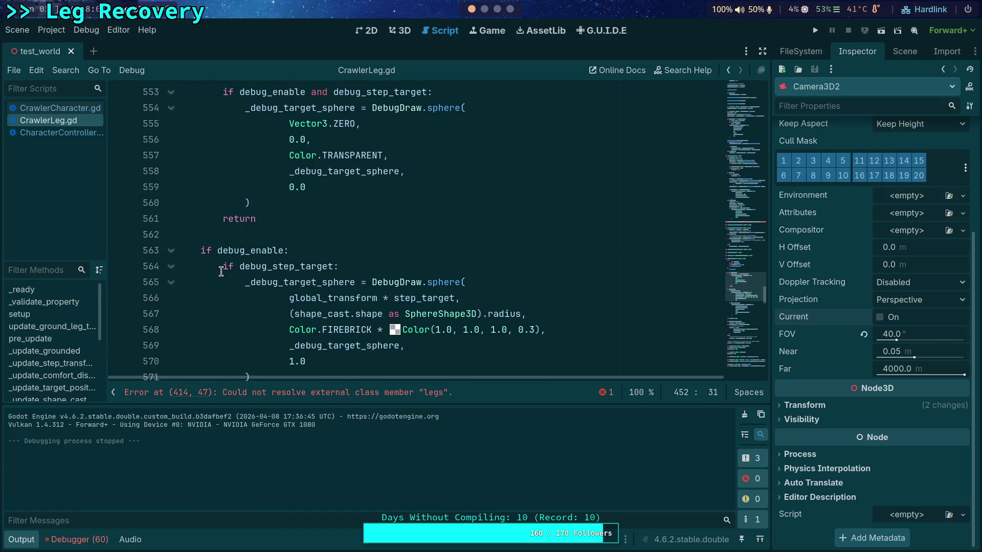
click(169, 251)
scroll(165, 230, up, 2)
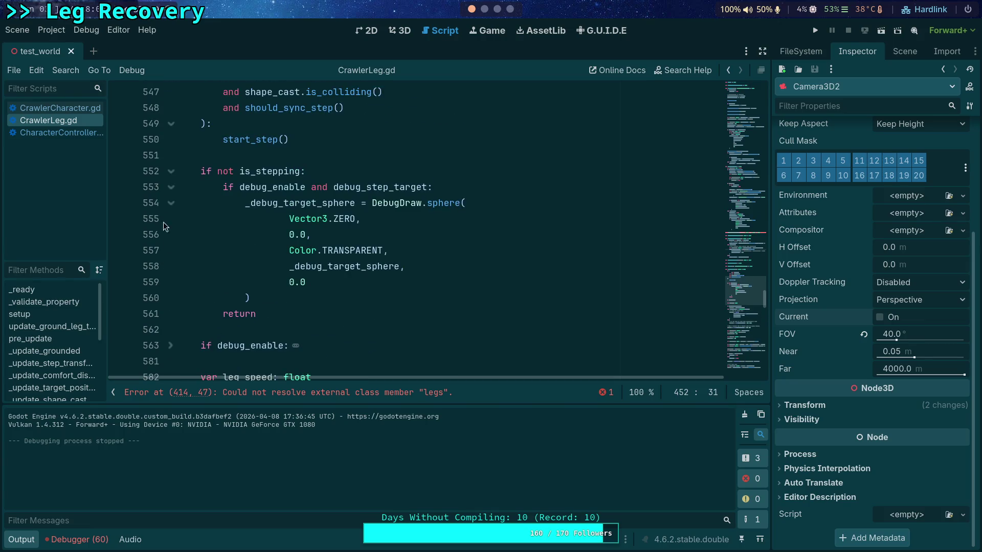
click(171, 186)
scroll(202, 267, up, 6)
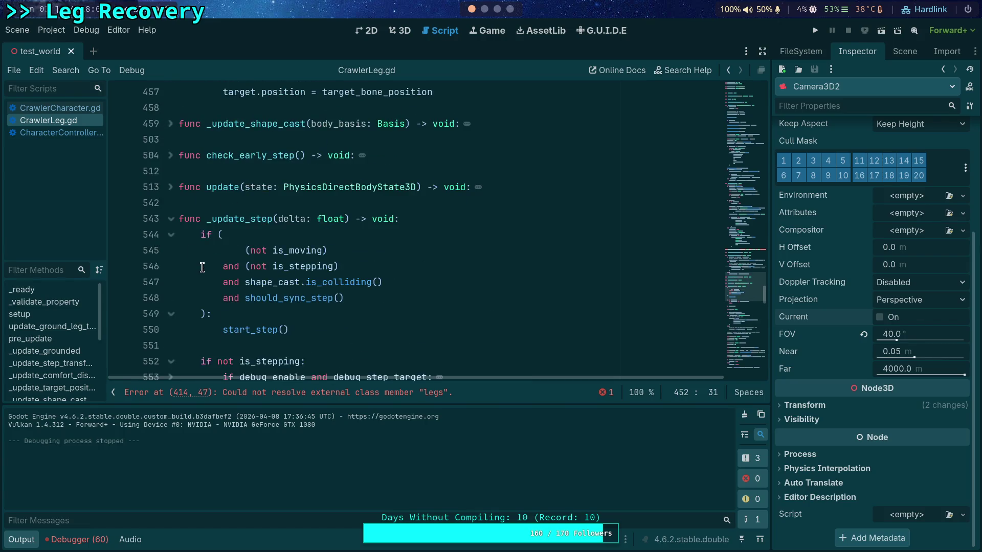
click(171, 235)
scroll(257, 242, down, 5)
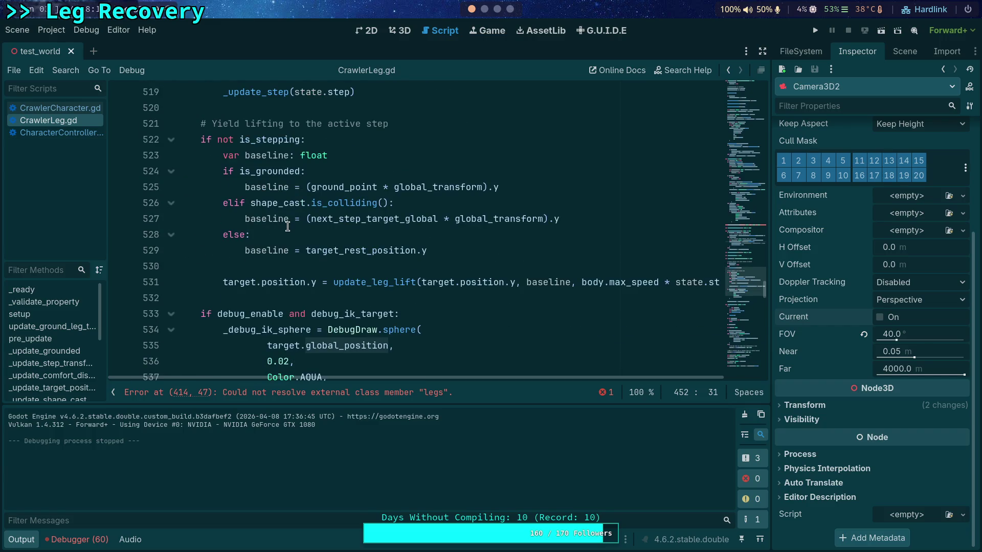
scroll(288, 226, down, 3)
scroll(287, 227, up, 4)
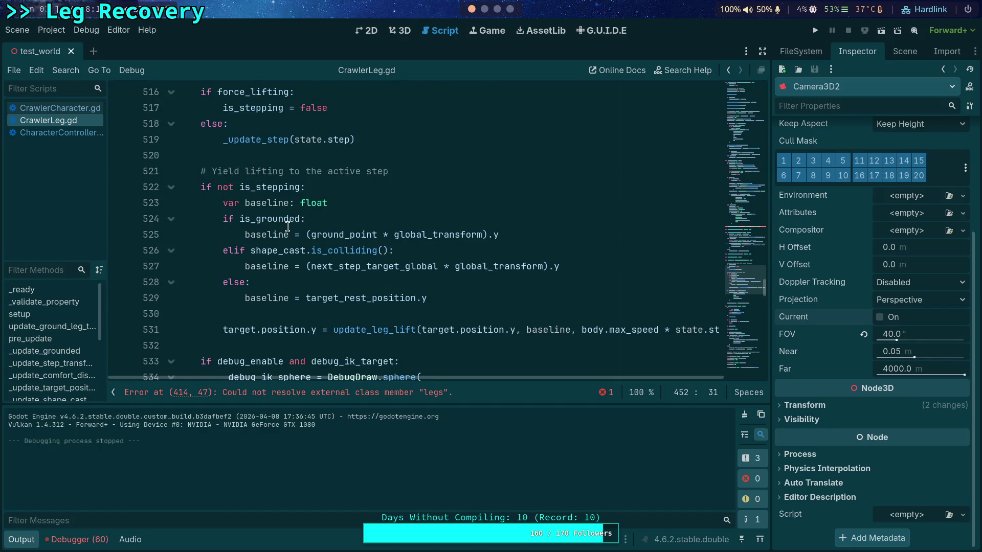
scroll(288, 226, down, 5)
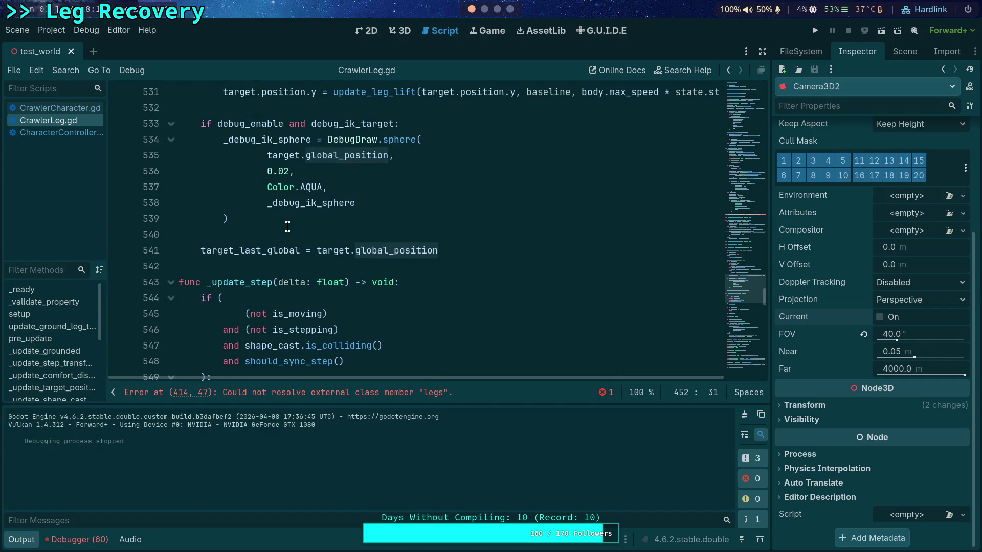
scroll(287, 226, up, 8)
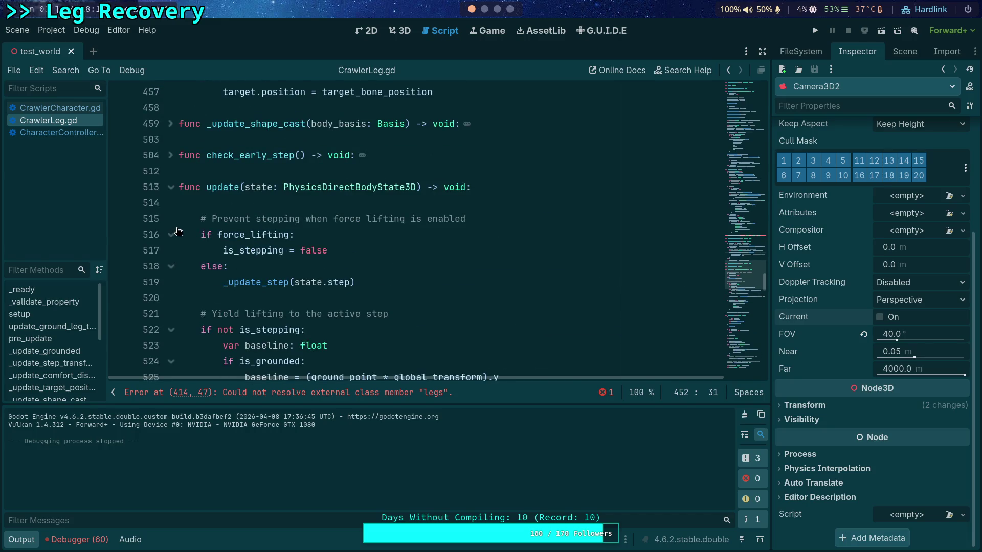
click(178, 187)
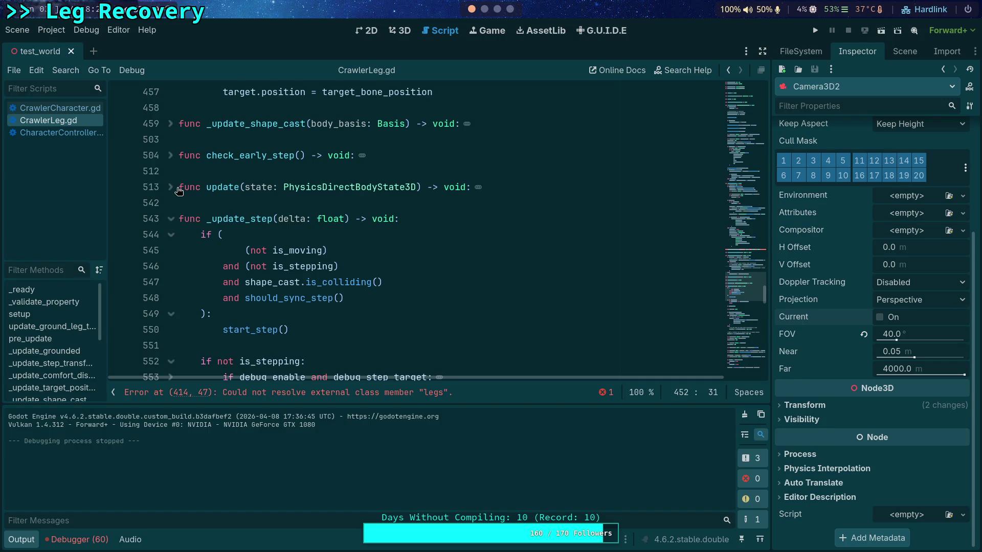
scroll(263, 226, up, 2)
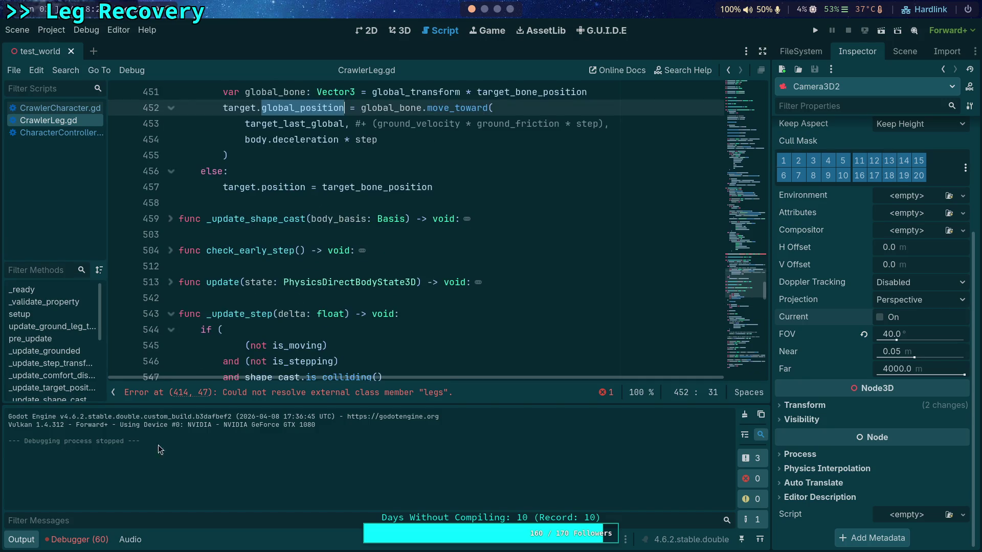
Step: Collapse the output log and select the commented-out ground velocity term on line 453
click(22, 540)
scroll(275, 313, up, 4)
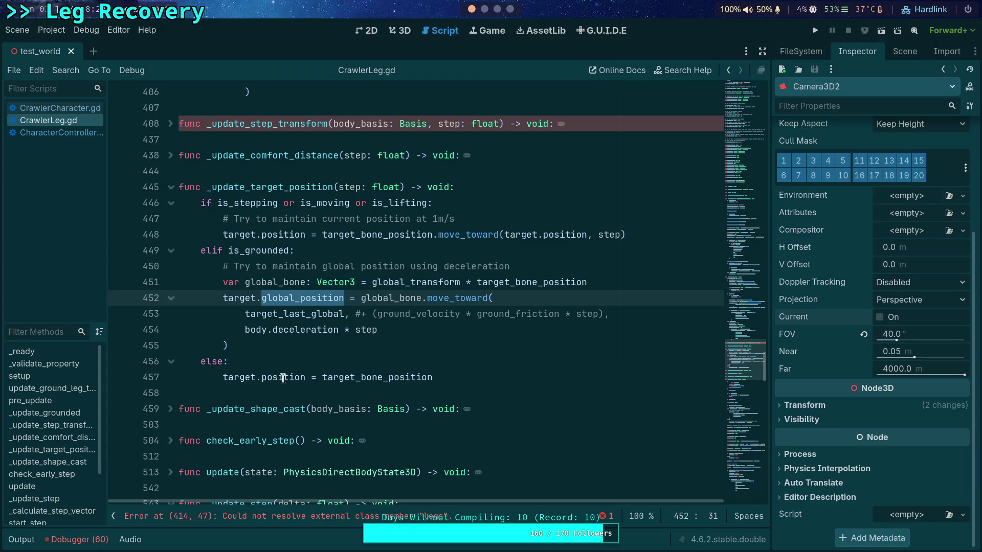
mouse_move(283, 379)
drag(348, 314, 603, 309)
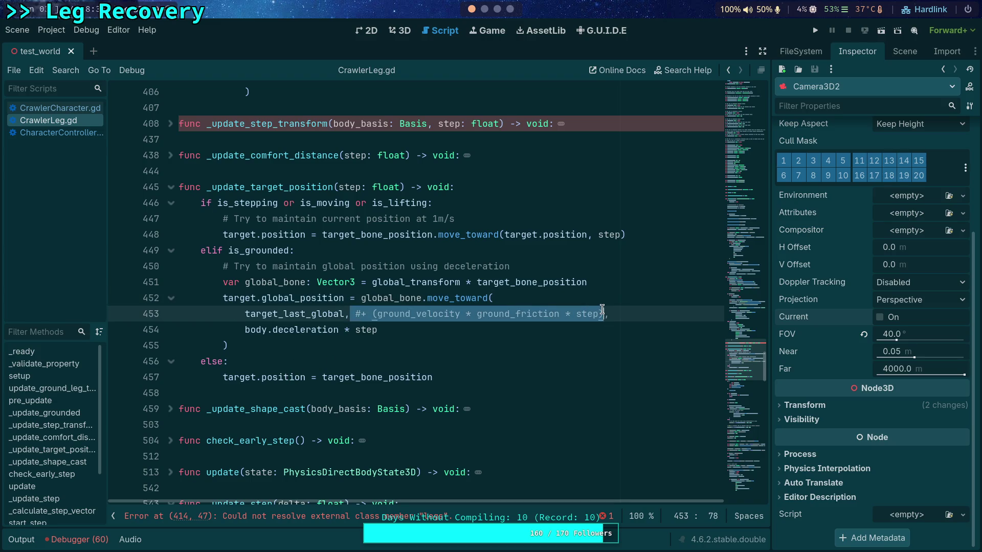
Step: Delete '#+ (ground_velocity * ground_friction * step)' from line 453 and fold _update_target_position
key(BackSpace)
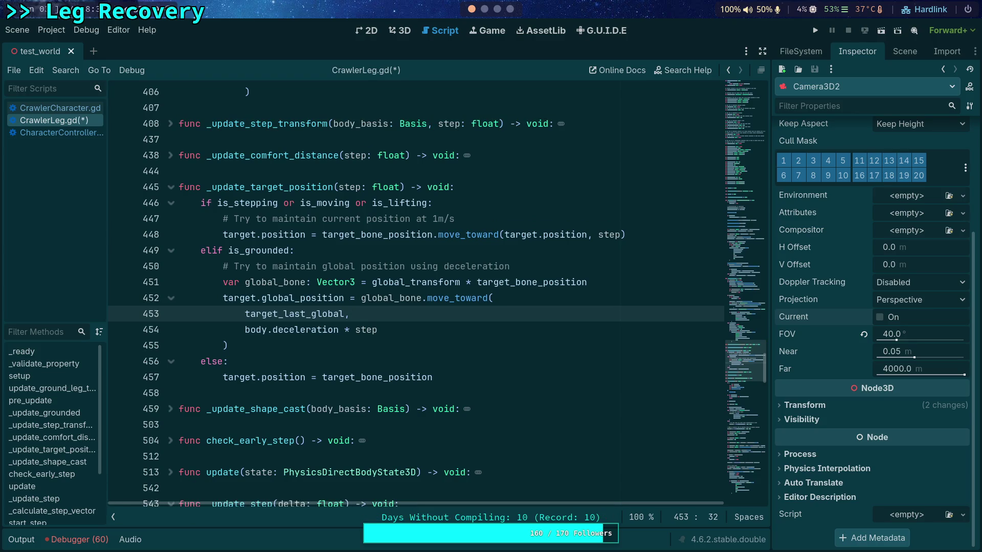
click(591, 358)
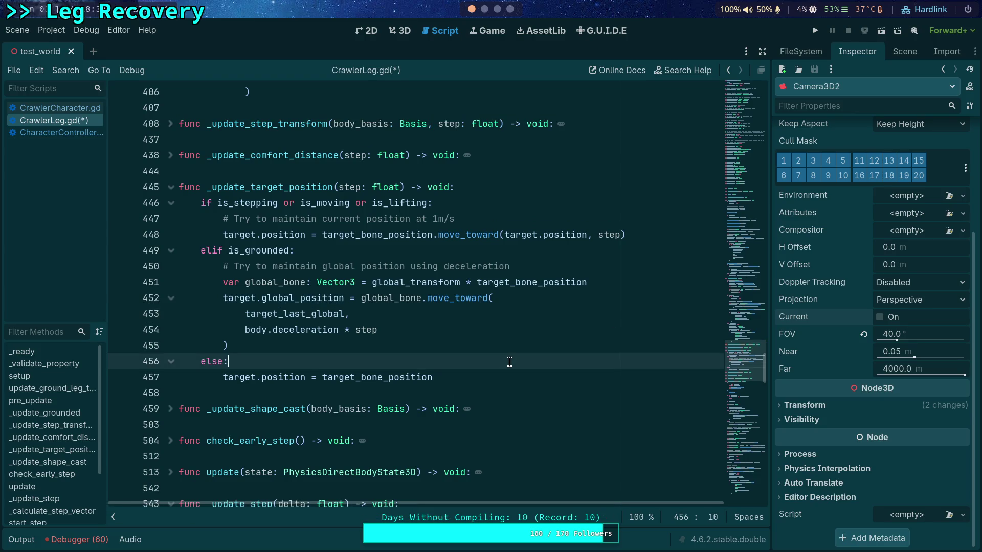
click(172, 187)
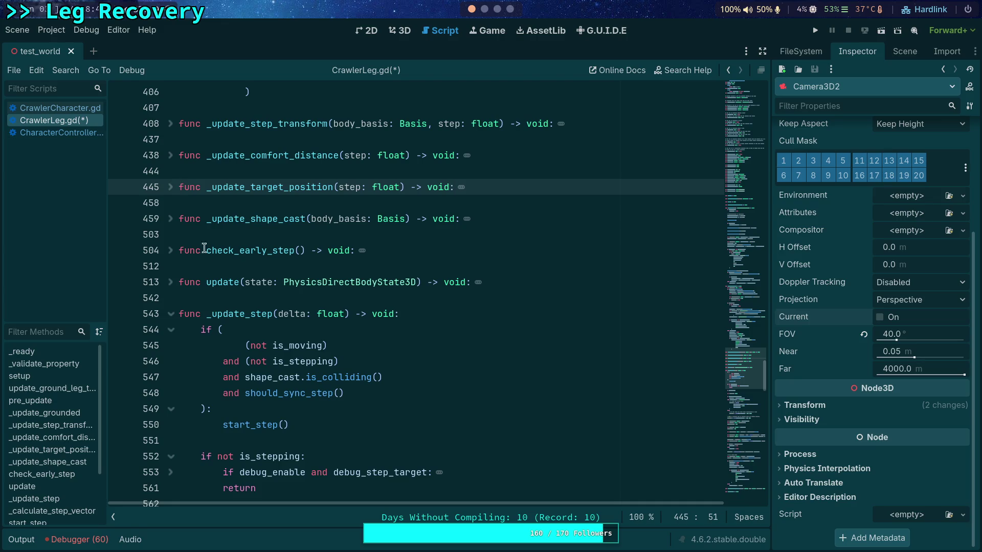
scroll(225, 263, down, 2)
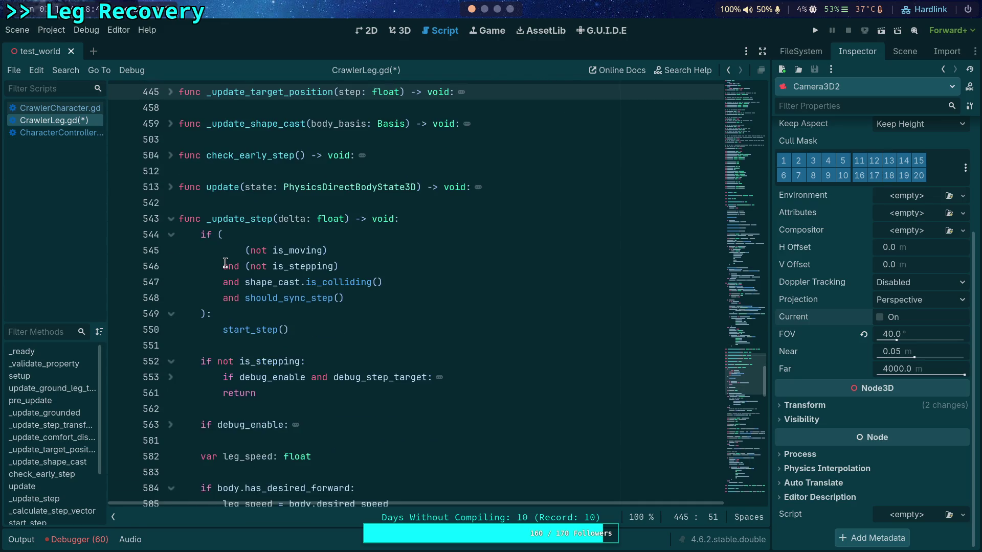
scroll(225, 263, down, 2)
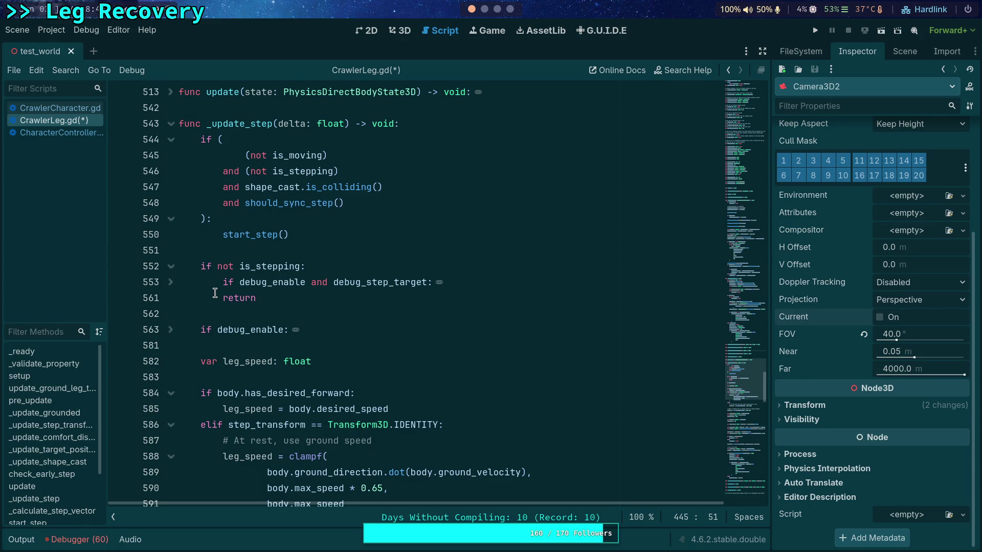
scroll(215, 293, up, 2)
Step: Fold _update_step and expand the update function to review its leg-lift code
click(171, 218)
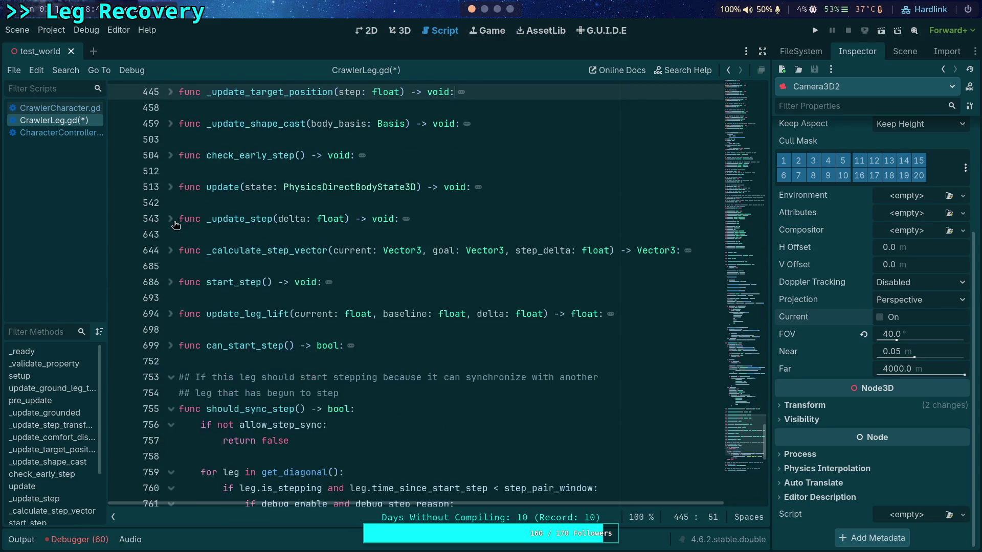
click(170, 187)
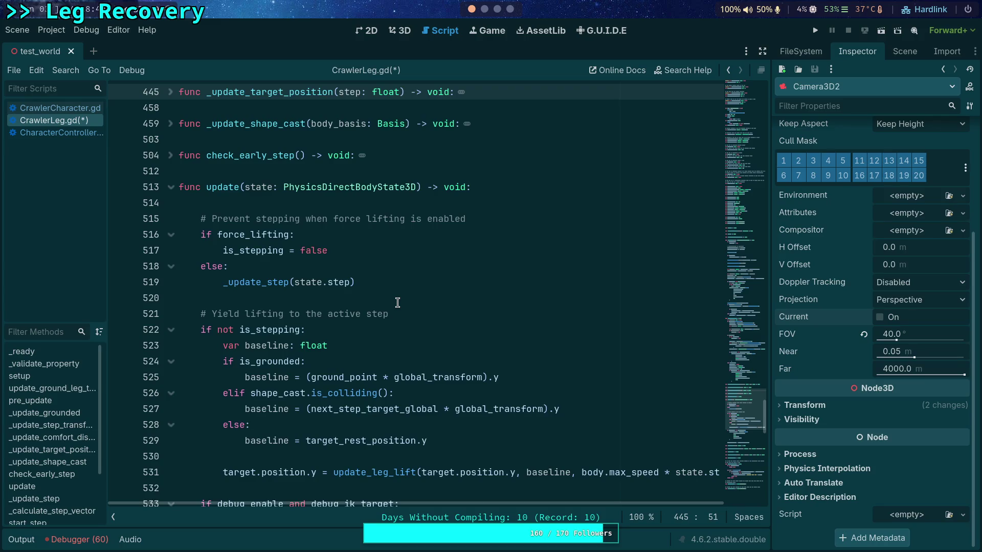
scroll(397, 303, down, 2)
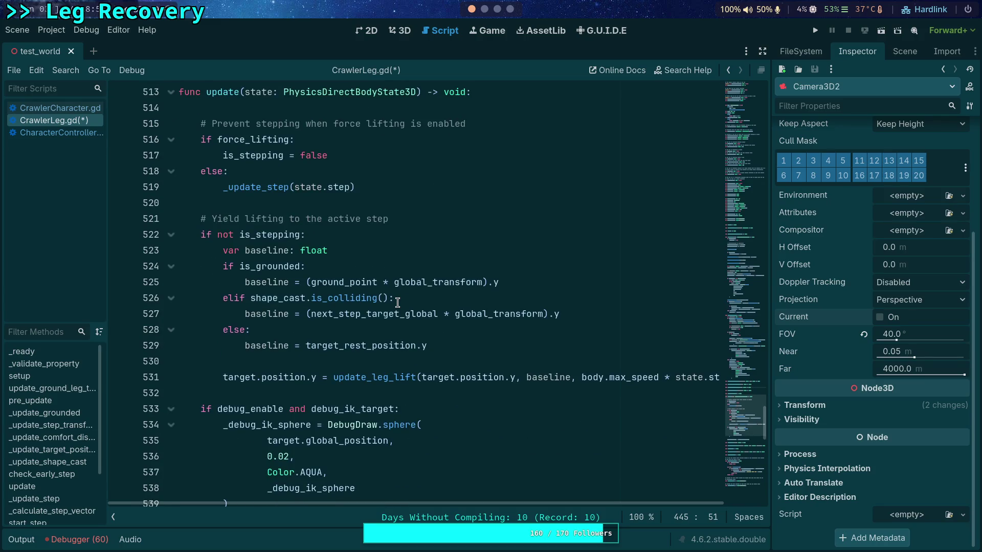
scroll(174, 238, up, 2)
click(172, 235)
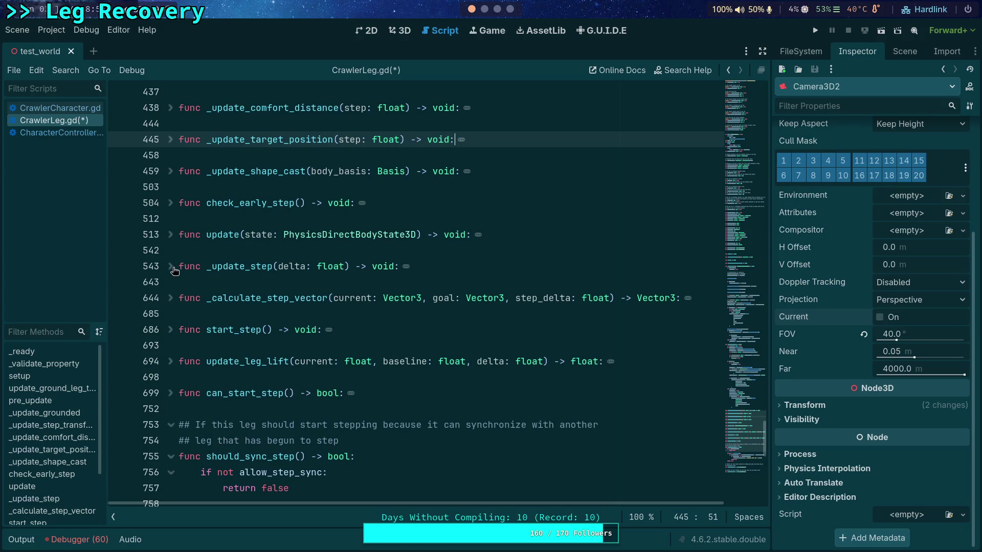
click(170, 234)
scroll(332, 287, down, 4)
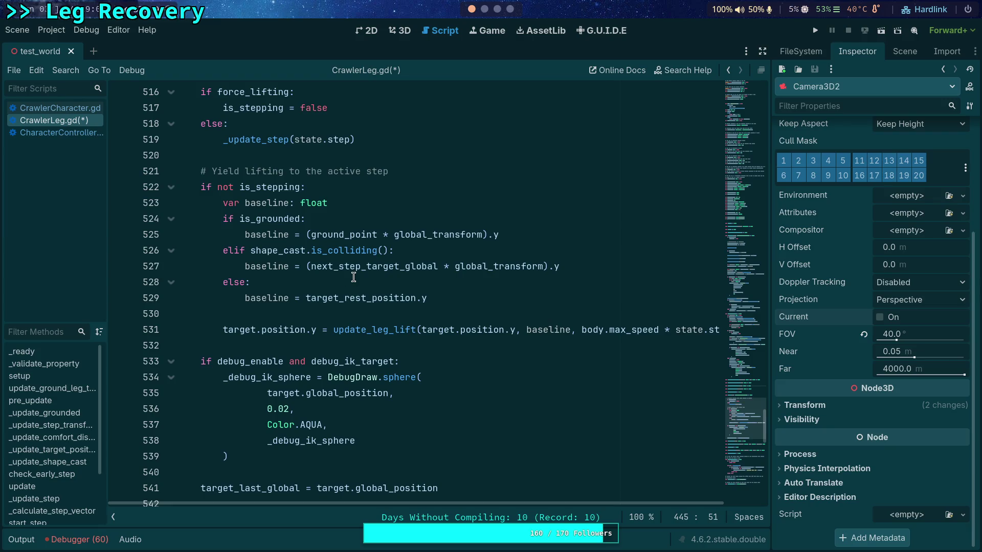
scroll(325, 290, down, 1)
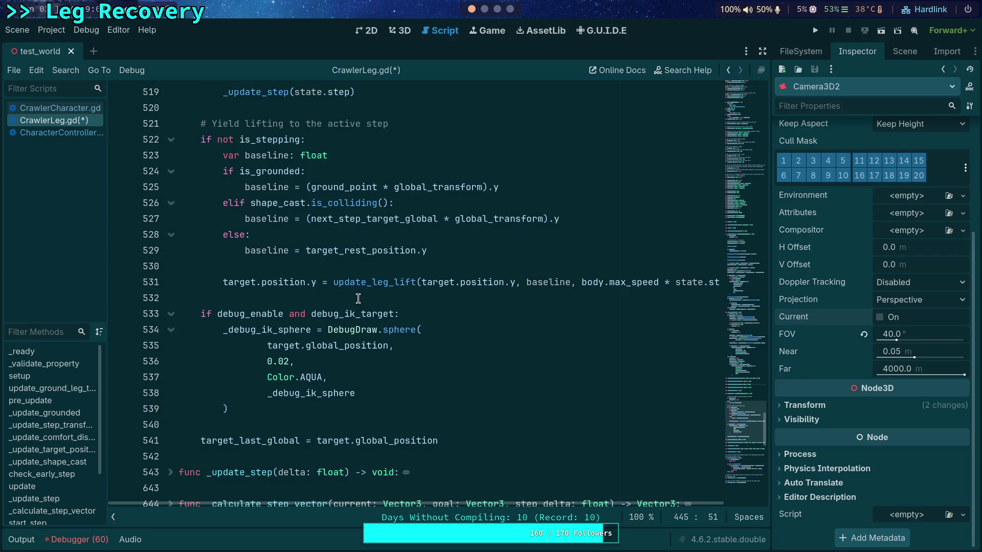
scroll(326, 293, up, 2)
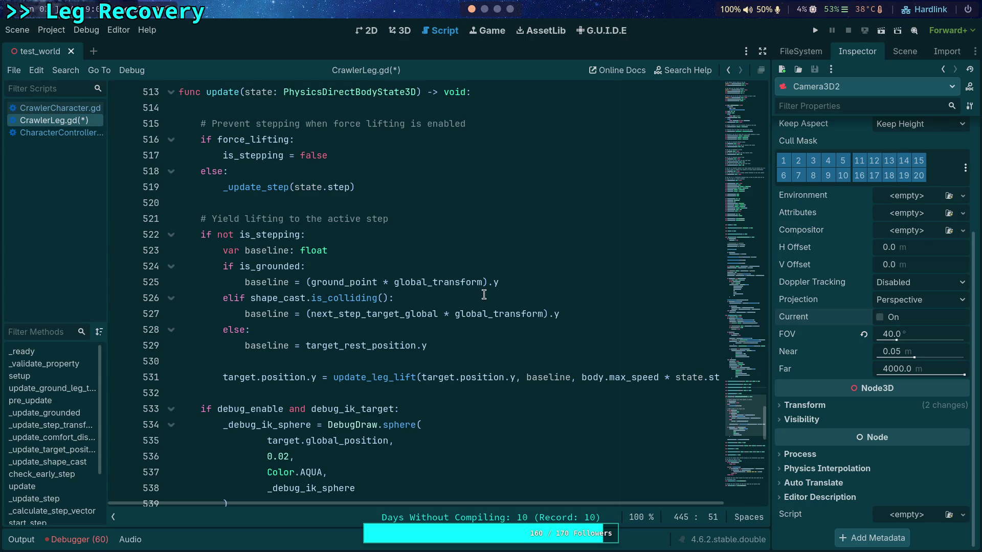
Step: Expand _update_target_position at line 445 and select the deceleration comment on line 450
click(520, 282)
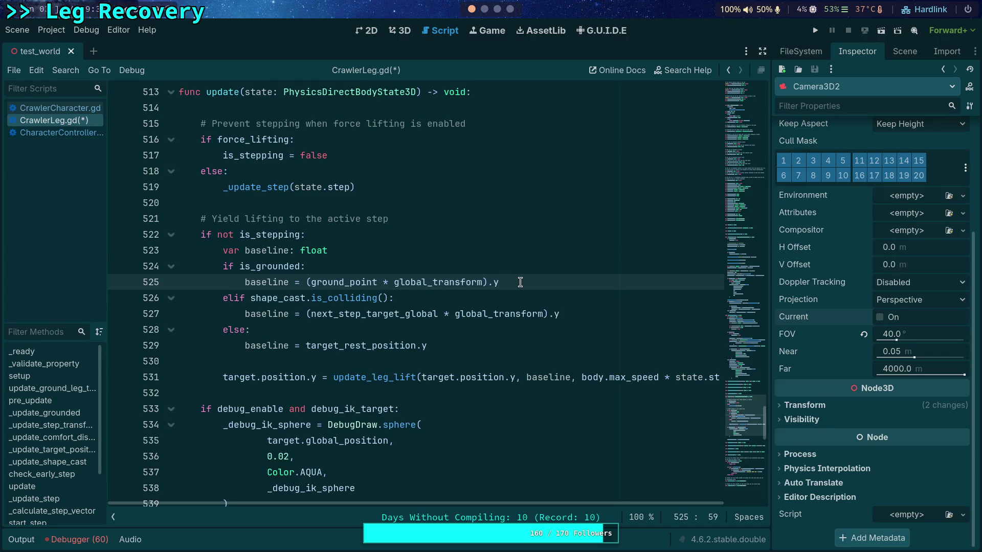
scroll(520, 282, up, 9)
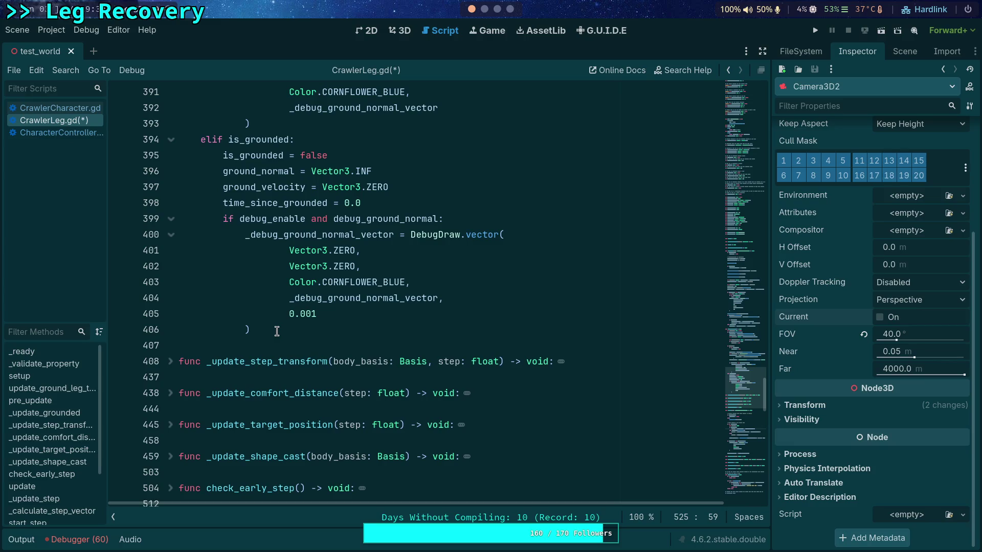
click(171, 425)
scroll(386, 389, down, 4)
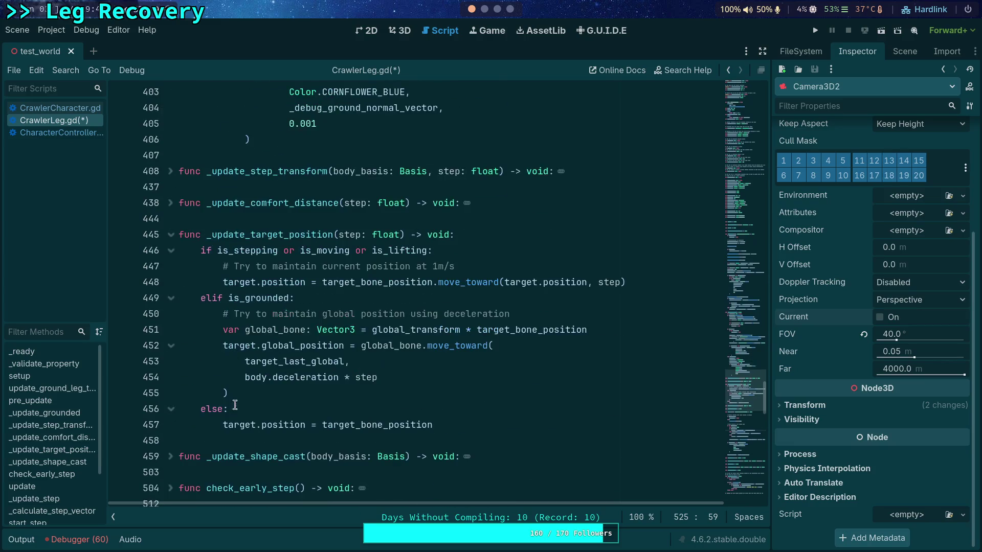
scroll(397, 392, down, 1)
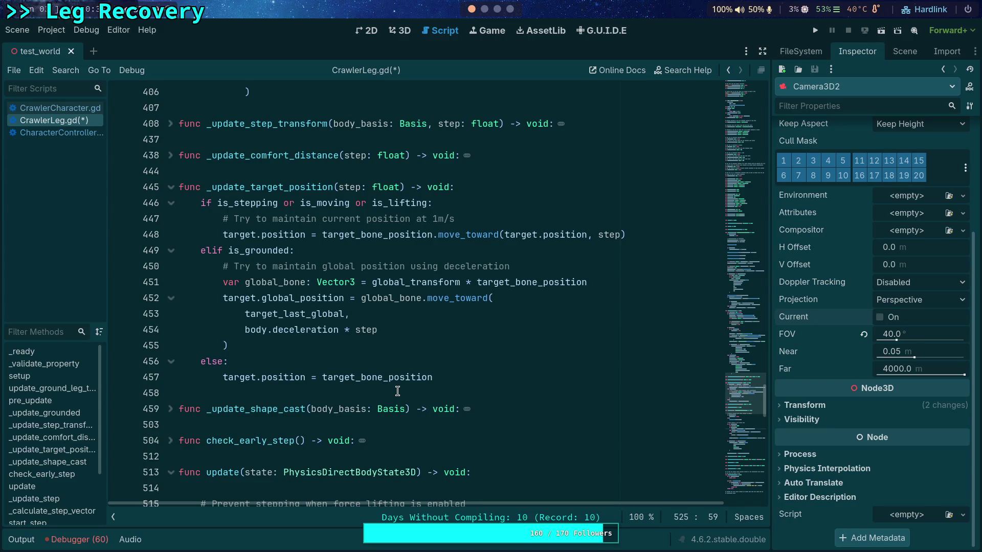
mouse_move(536, 267)
mouse_down()
mouse_move(199, 250)
mouse_move(233, 265)
mouse_up()
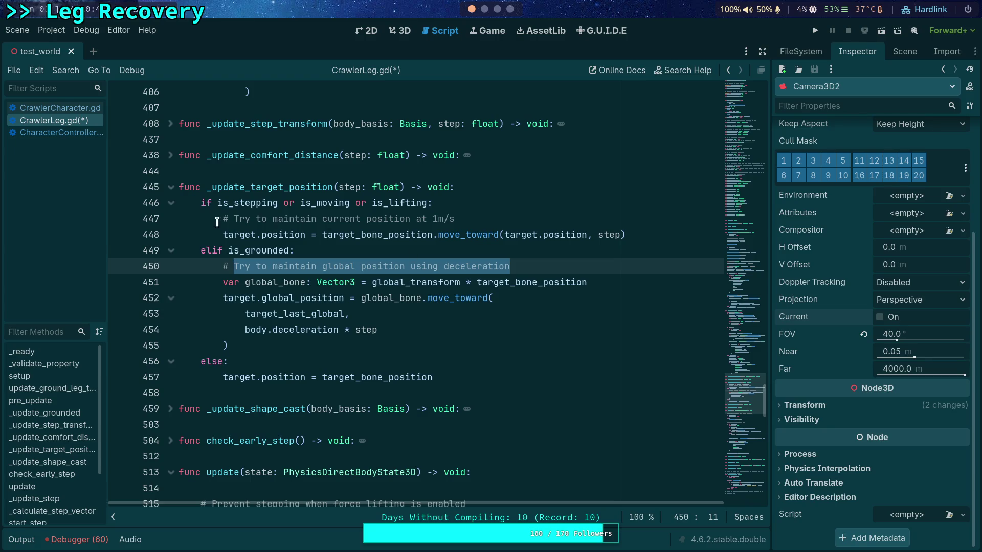
Step: Find 'target' in CrawlerLeg.gd and step back through earlier matches to line 428
double_click(234, 235)
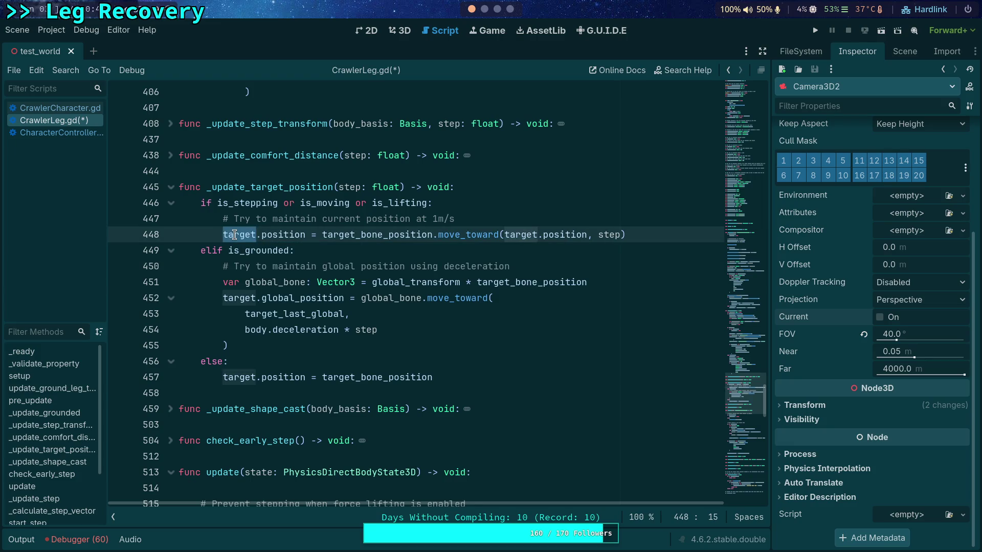
key(ctrl+f)
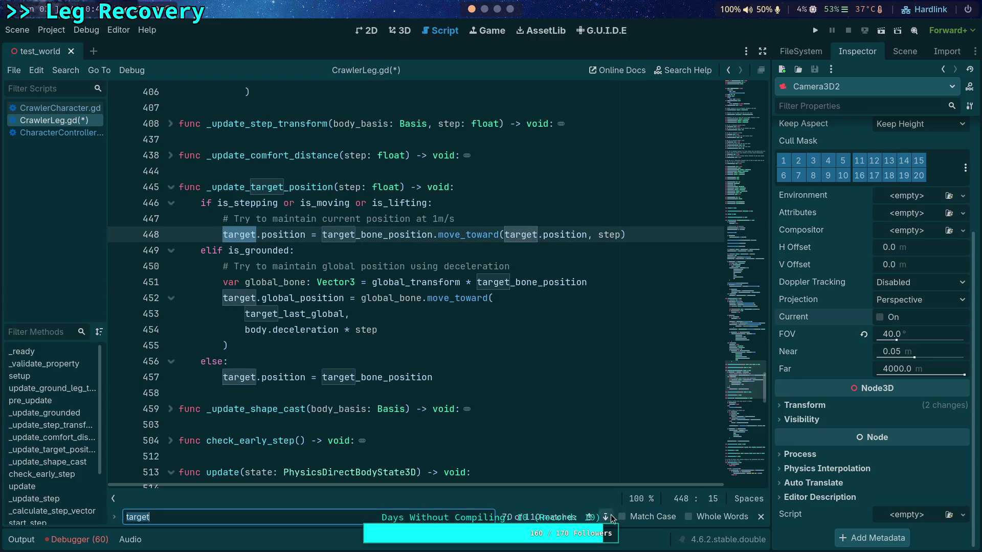
click(591, 517)
click(591, 517)
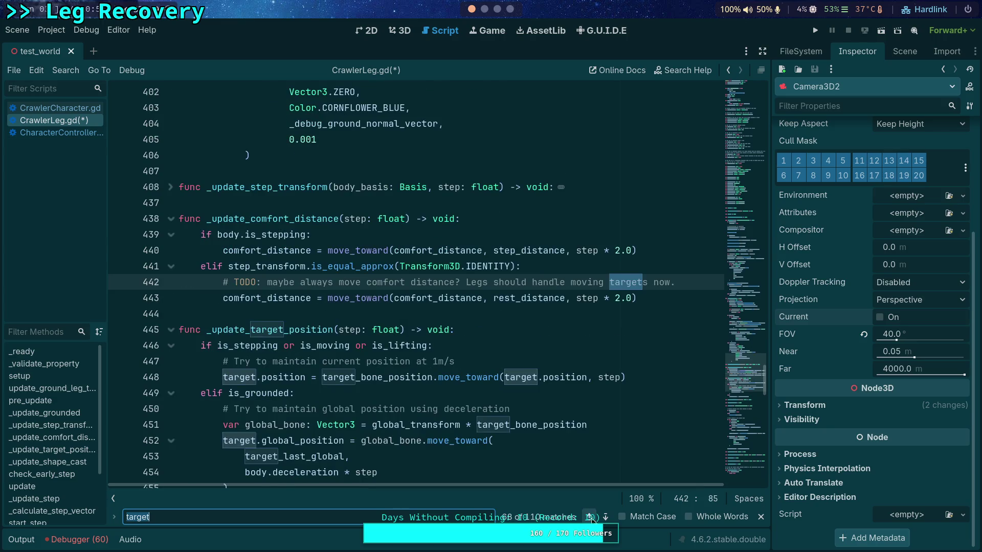
click(590, 517)
click(591, 517)
click(591, 517)
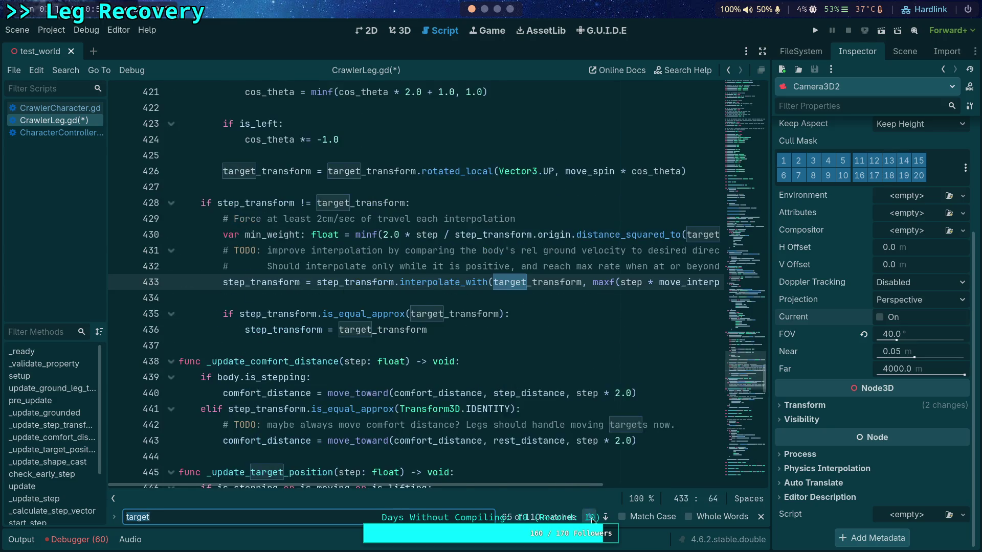
click(591, 517)
click(591, 517)
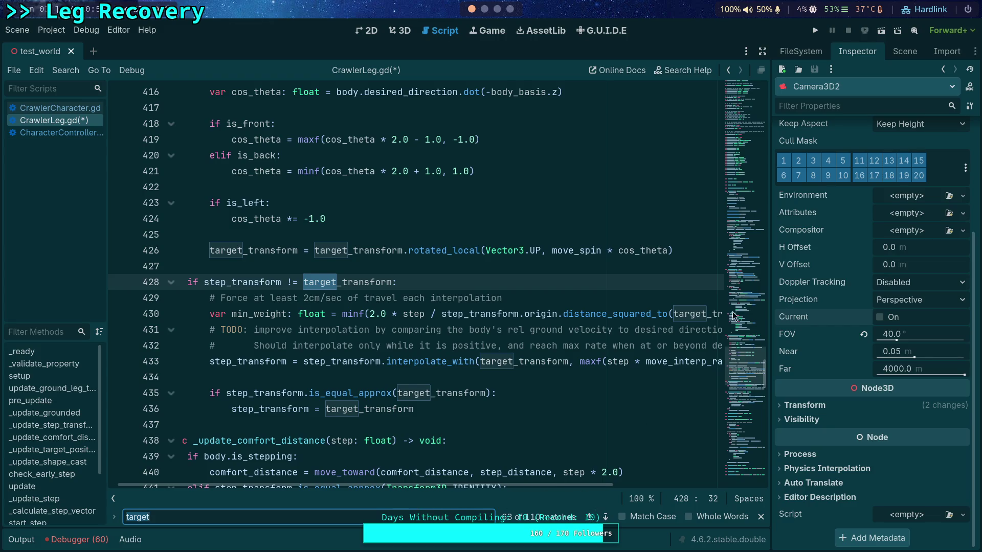
Step: Unfold and refold _ready, _validate_property and setup, then narrow the find to target_last_global
click(747, 173)
scroll(504, 324, down, 5)
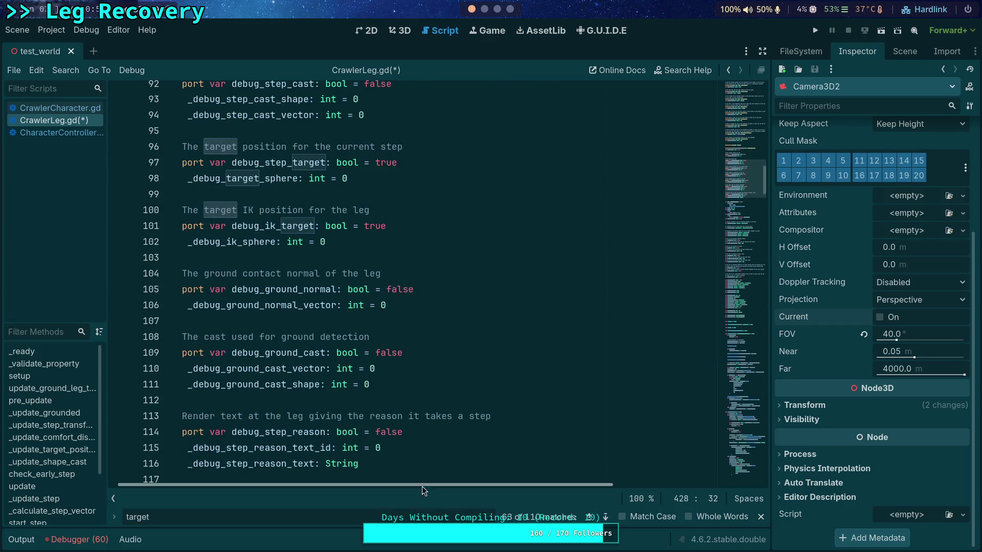
scroll(364, 368, down, 15)
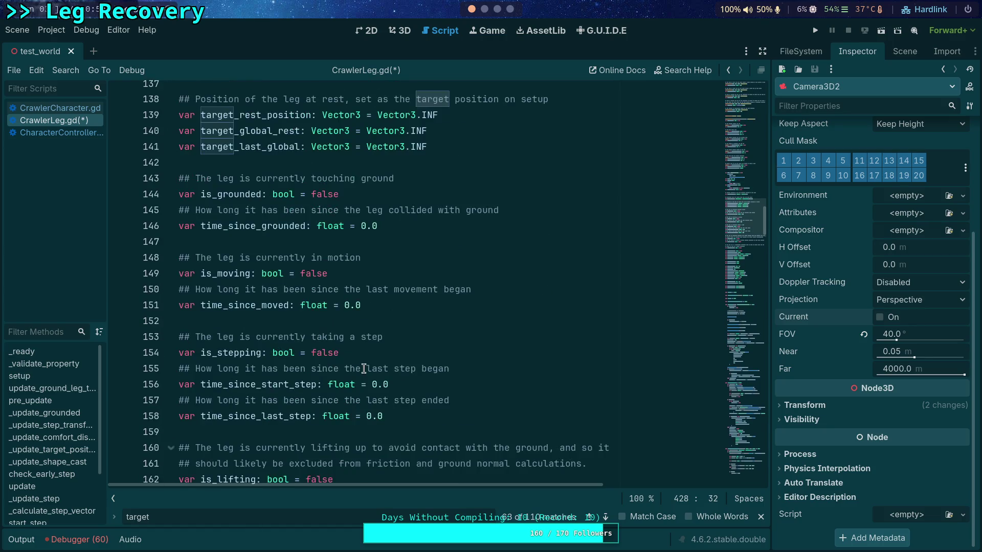
scroll(364, 369, down, 18)
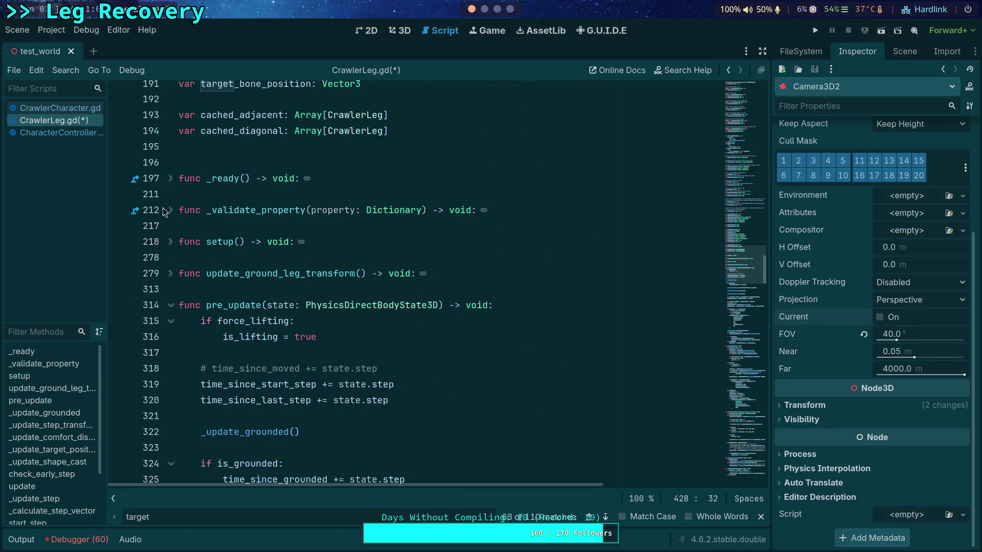
click(171, 179)
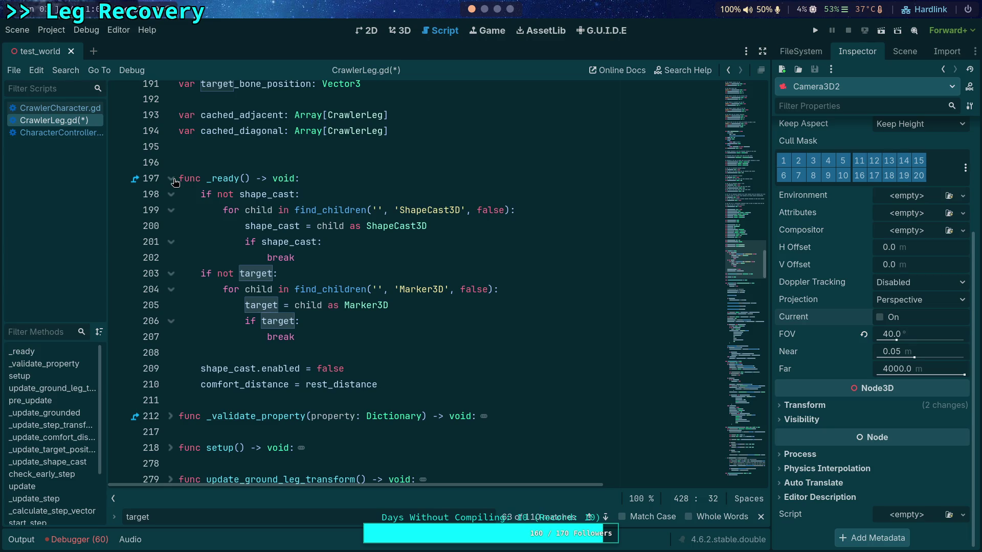
click(171, 179)
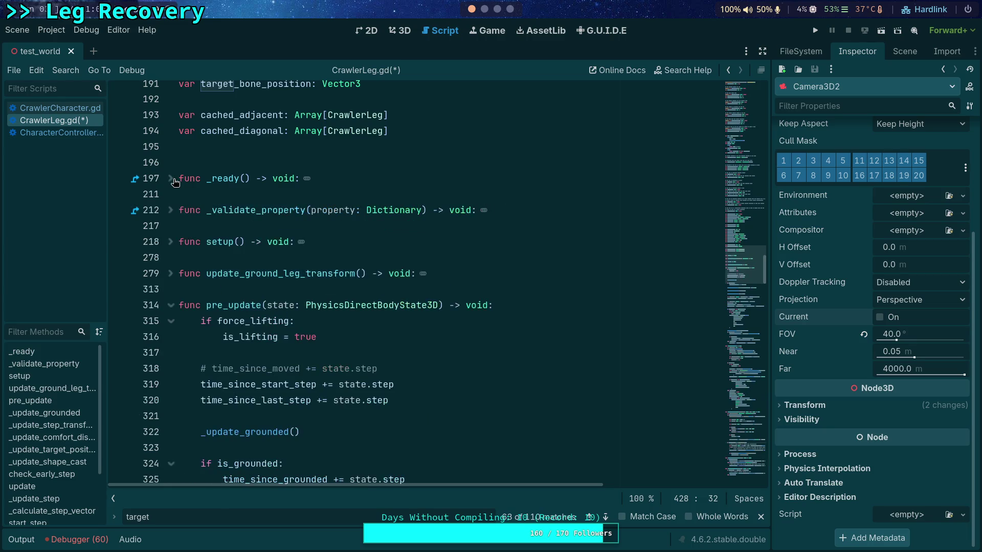
click(171, 214)
click(171, 214)
click(171, 242)
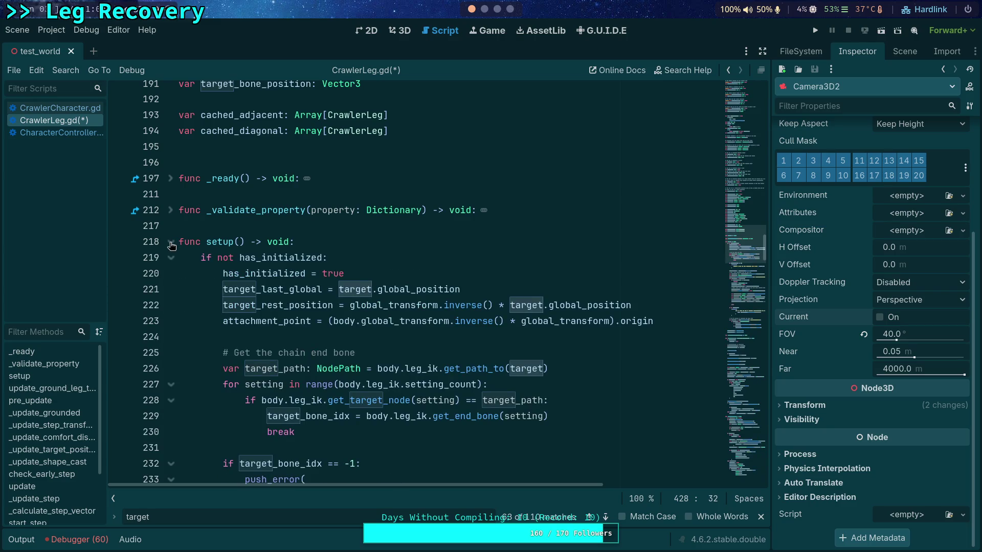
click(171, 243)
scroll(314, 243, down, 2)
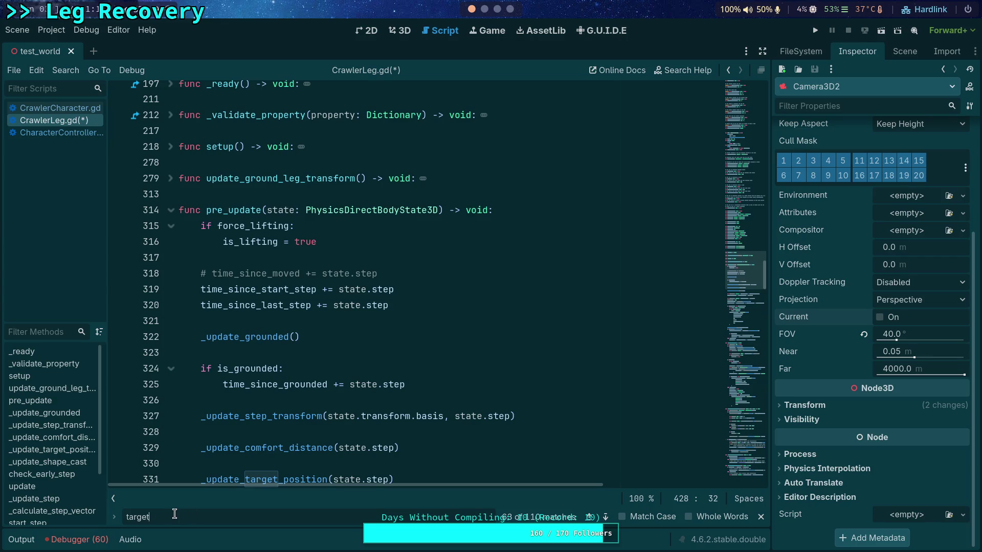
text(_last_global)
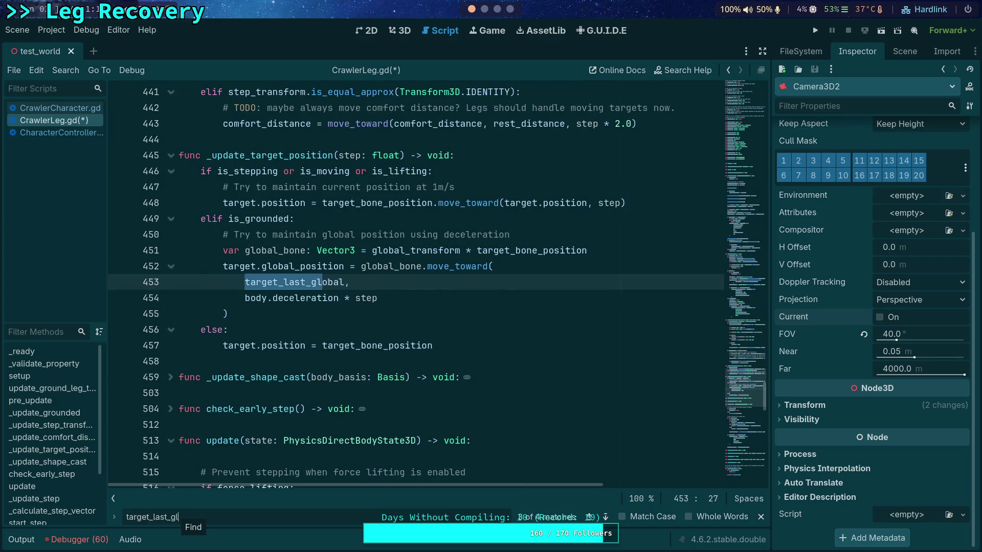
click(606, 517)
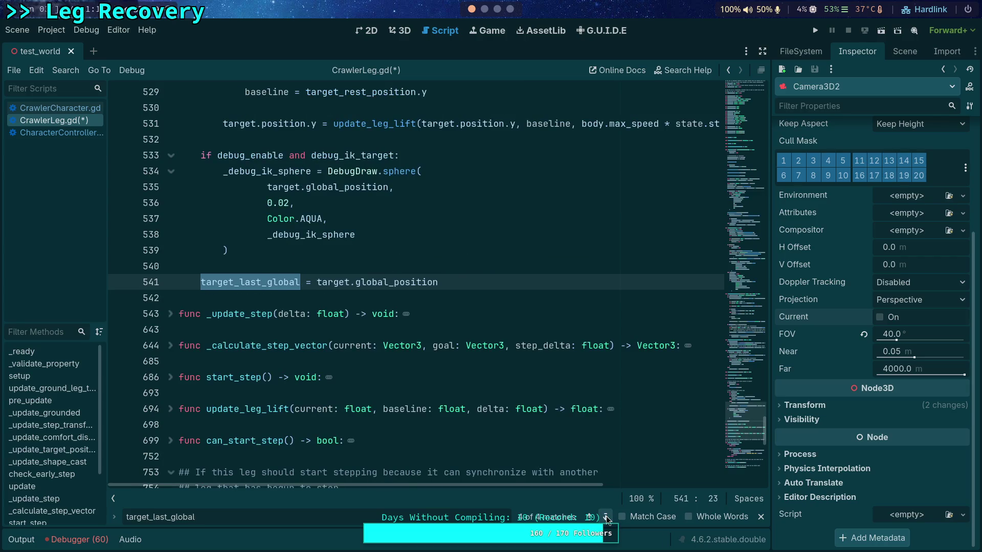
click(606, 517)
click(606, 518)
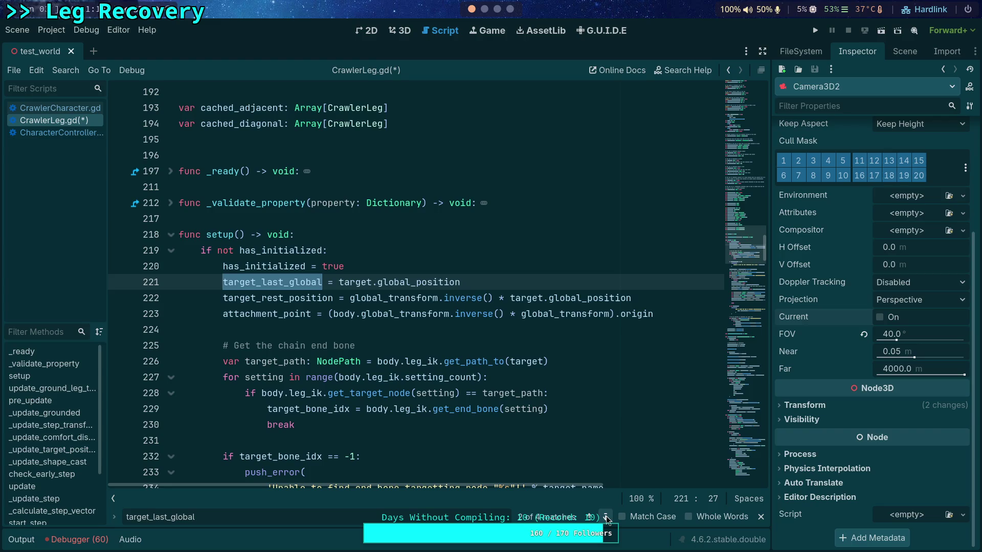
click(606, 518)
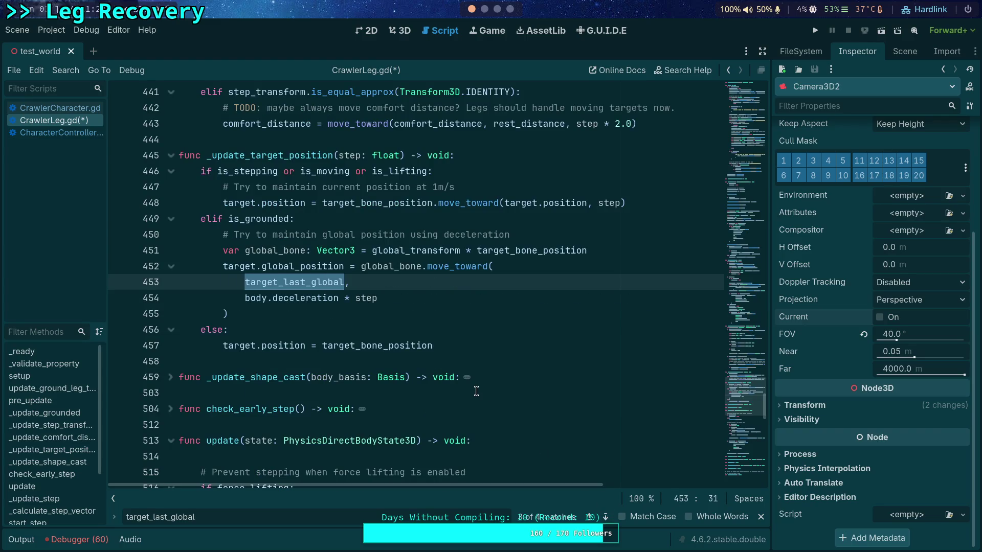
drag(532, 235, 323, 235)
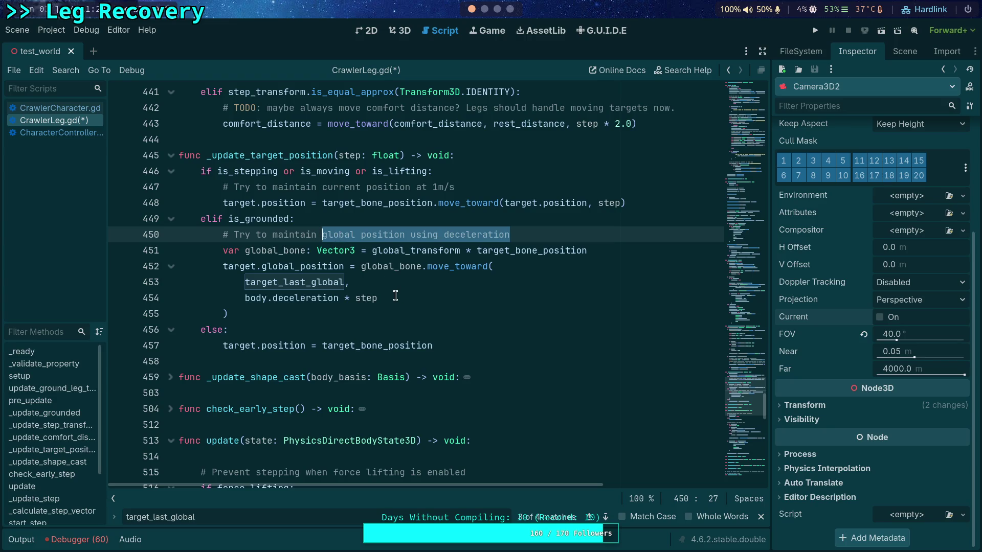
Step: Change the comment to 'relative', use target_bone_position instead of global_bone, and delete global_bone's declaration
double_click(337, 237)
text(rela)
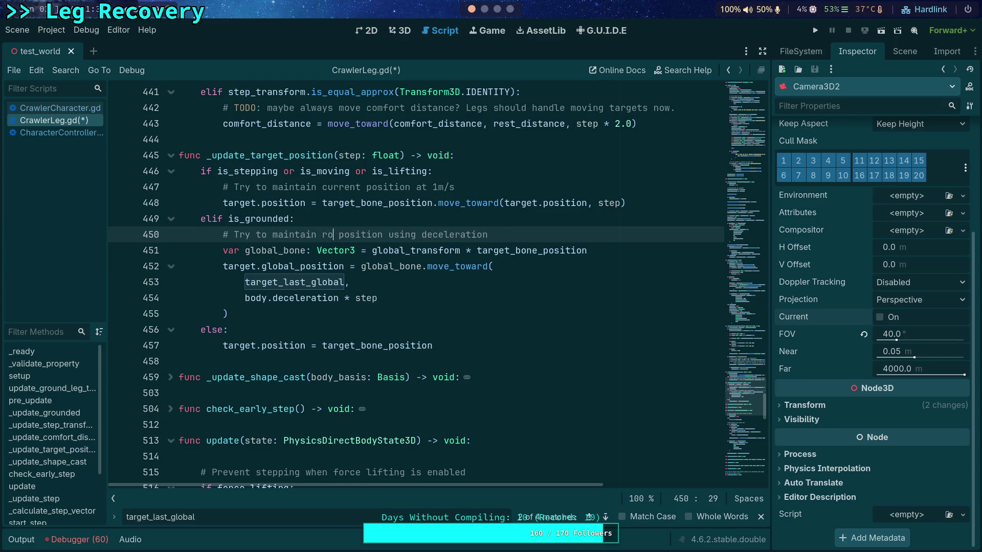
text(tive)
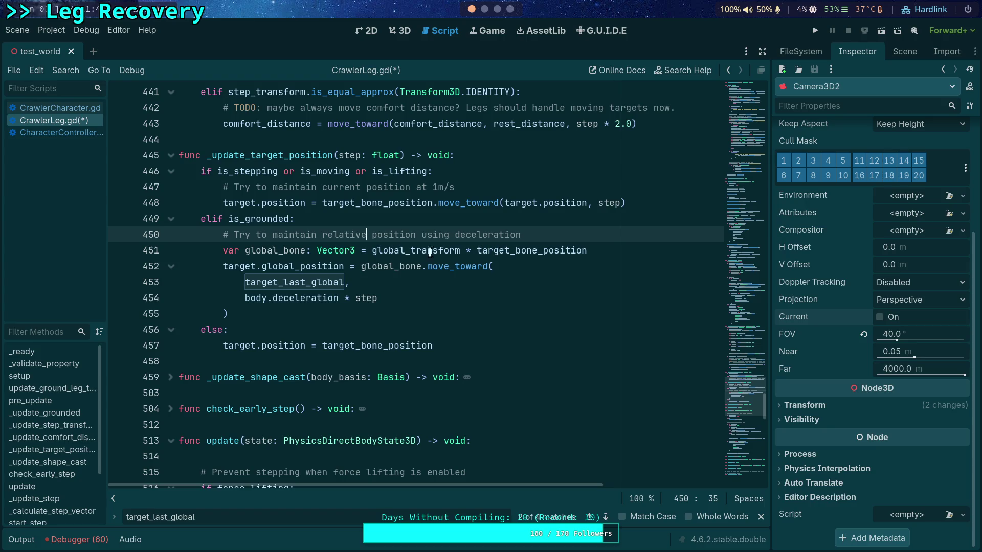
double_click(483, 250)
right_click(504, 252)
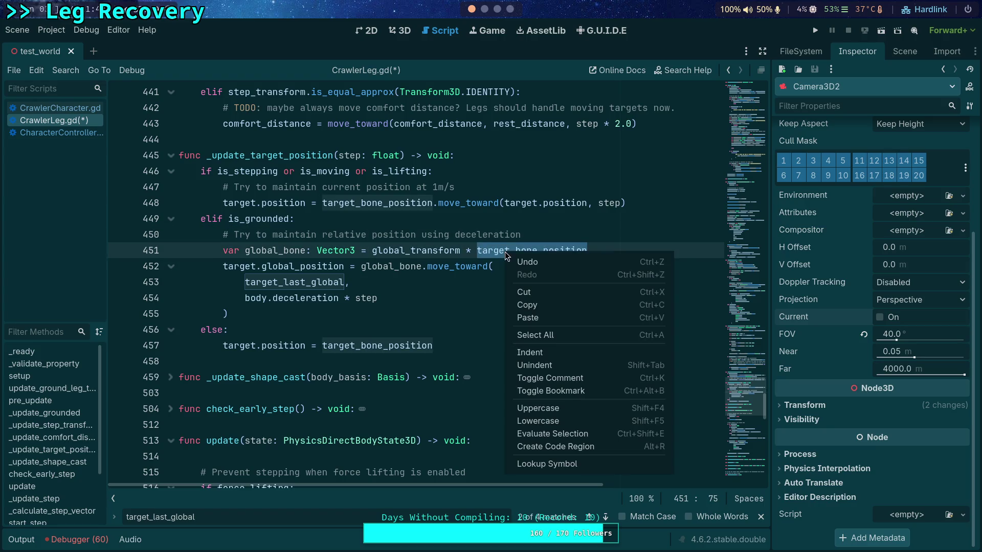
click(536, 305)
double_click(402, 271)
key(ctrl+v)
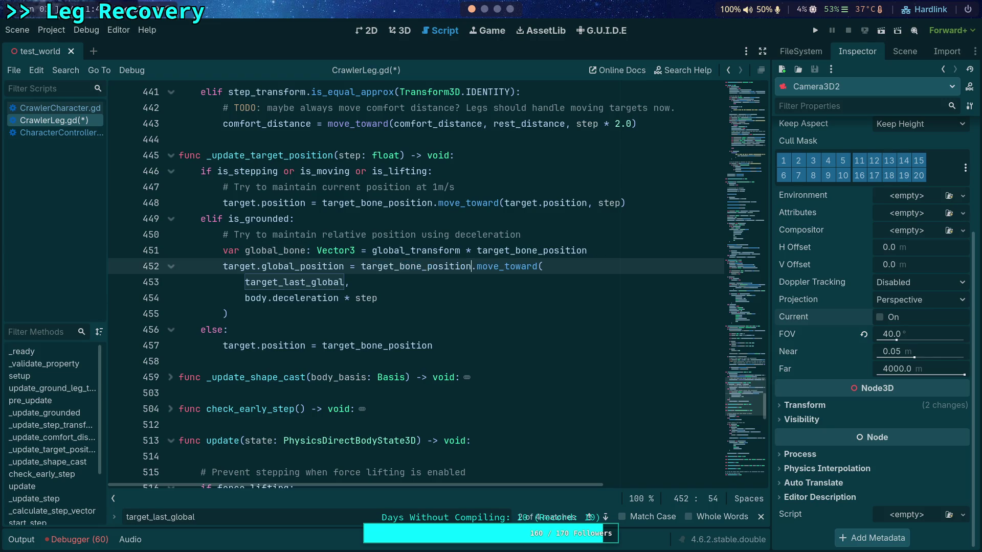
drag(615, 244, 616, 235)
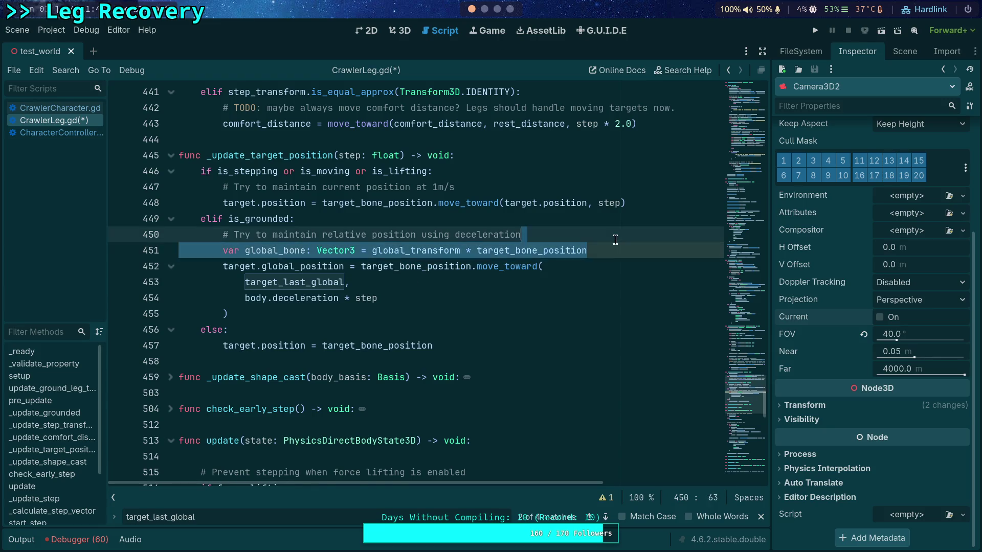
key(BackSpace)
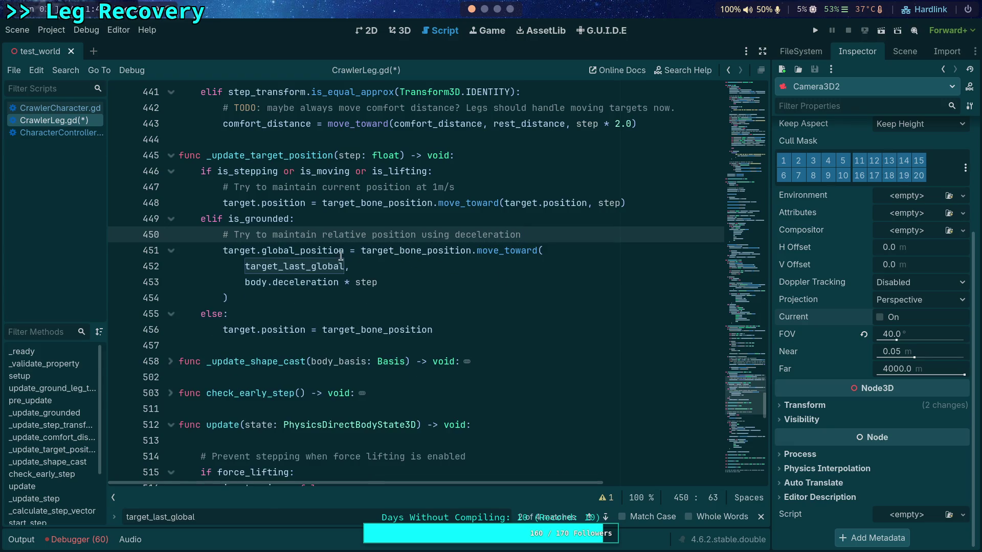
Step: Set target.position instead of global_position, pass target.position in place of target_last_global, and save
drag(302, 250, 261, 250)
key(BackSpace)
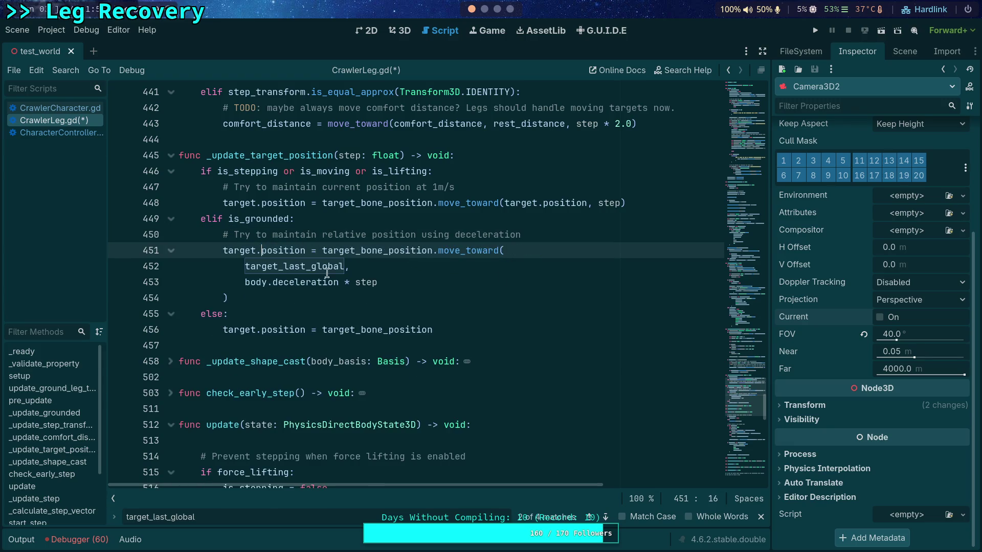
click(368, 270)
double_click(365, 251)
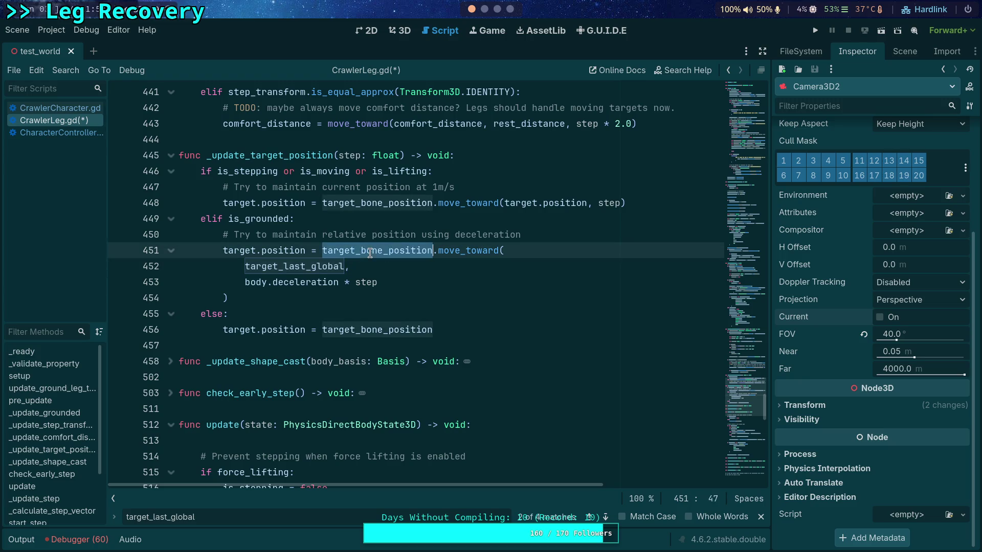
double_click(301, 267)
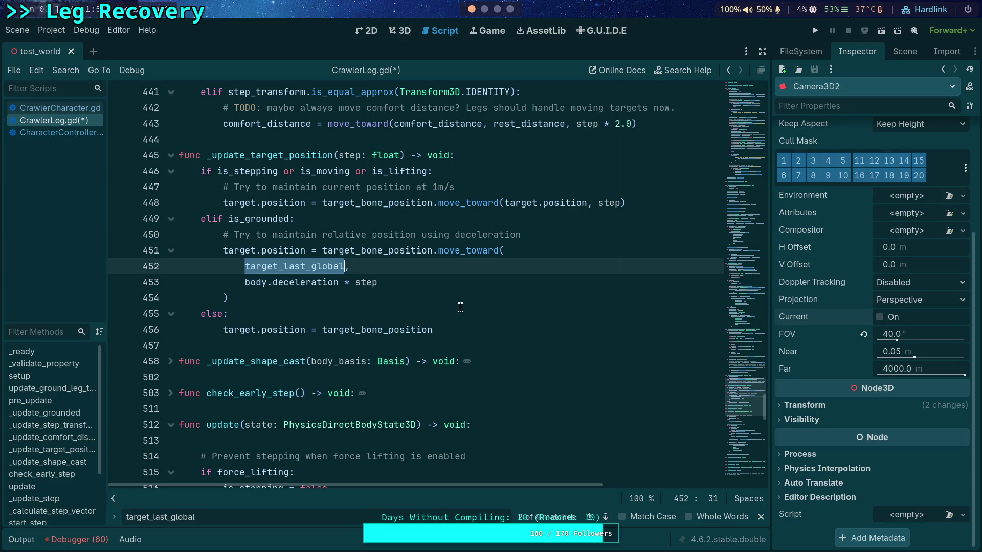
text(ta)
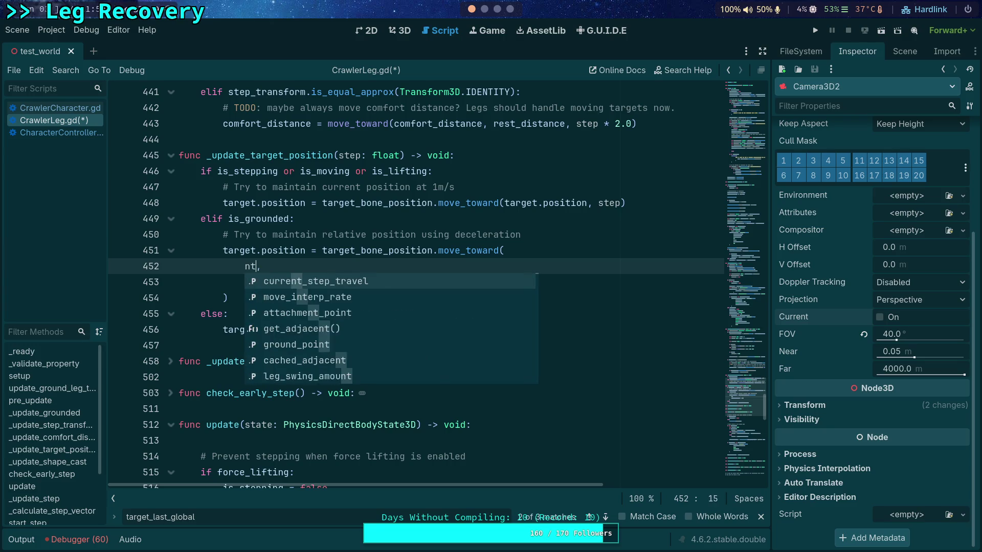
key(BackSpace)
key(BackSpace)
text(targe)
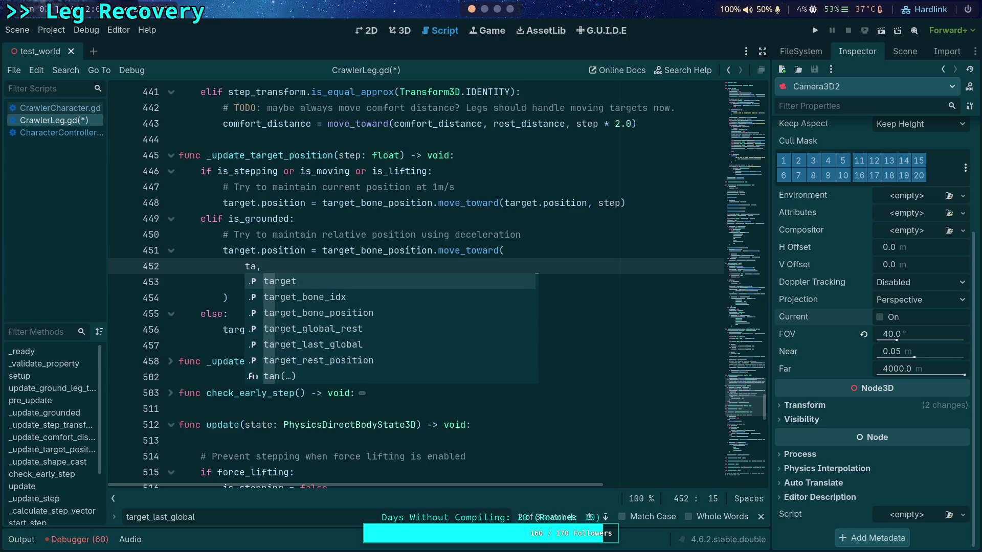
text(t.position)
key(ctrl+s)
click(534, 234)
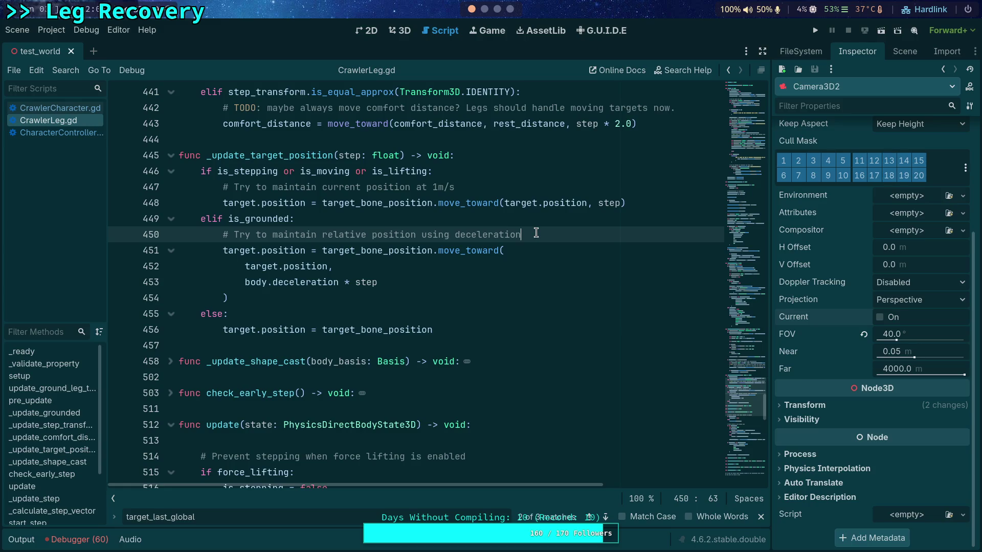
Step: Run the project twice to watch the crawler with the revised leg code, stopping each run
click(816, 31)
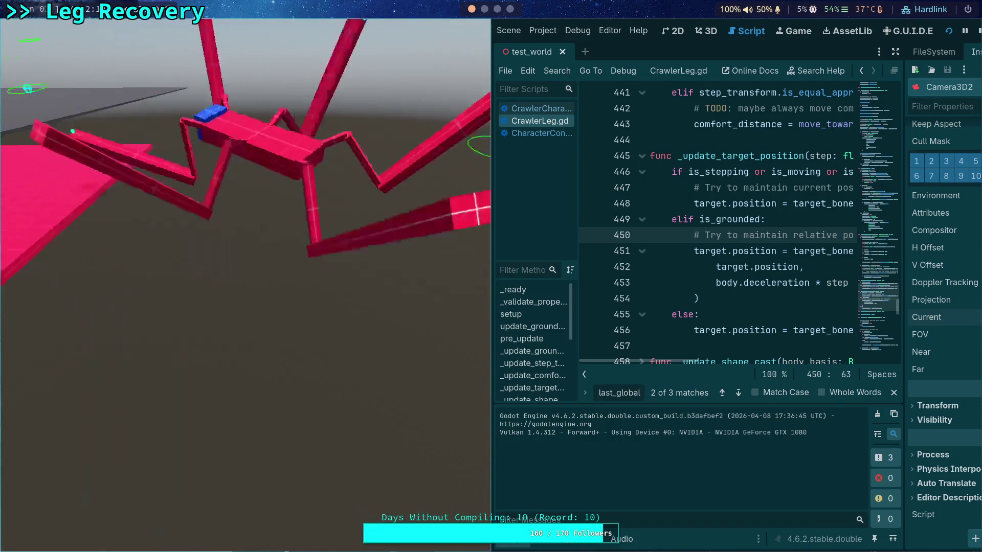
click(977, 31)
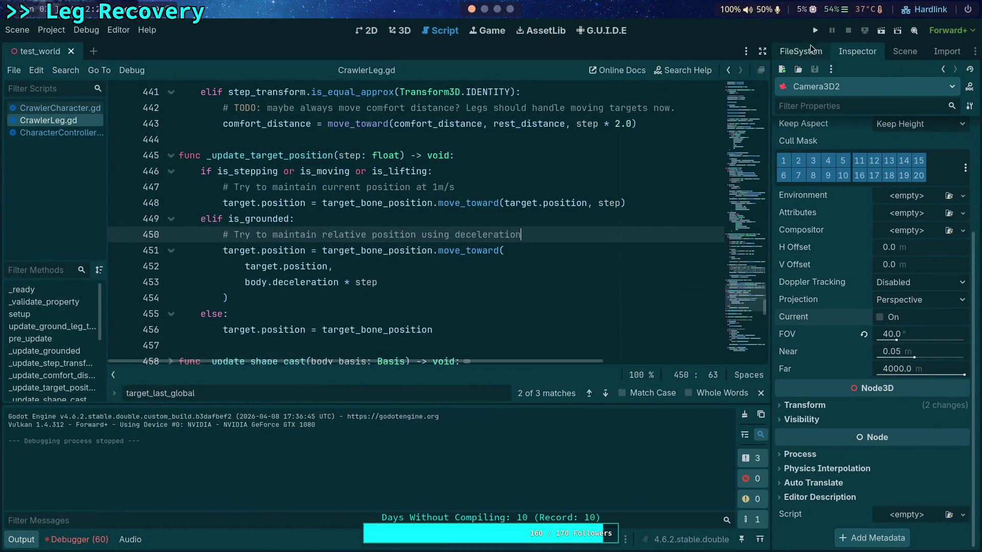
click(815, 30)
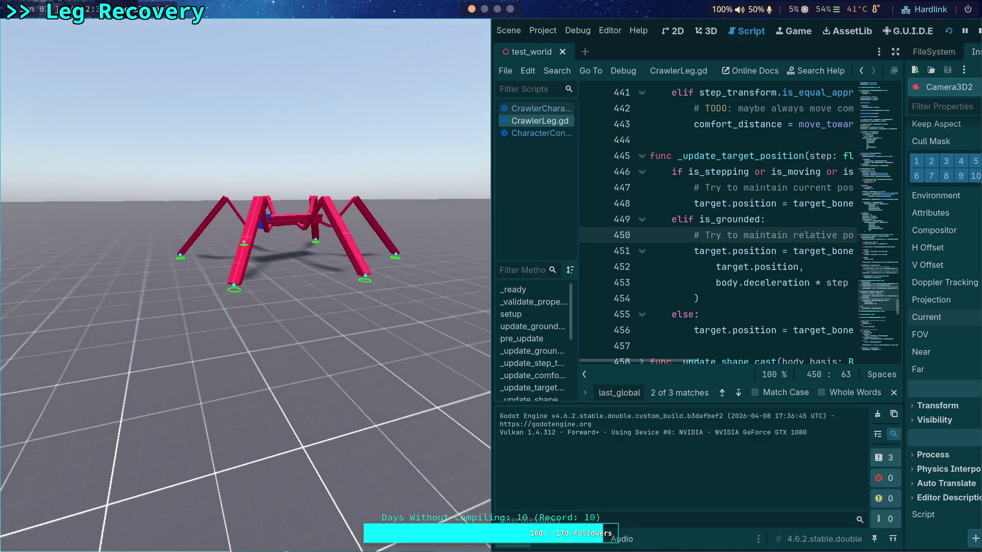
key(F8)
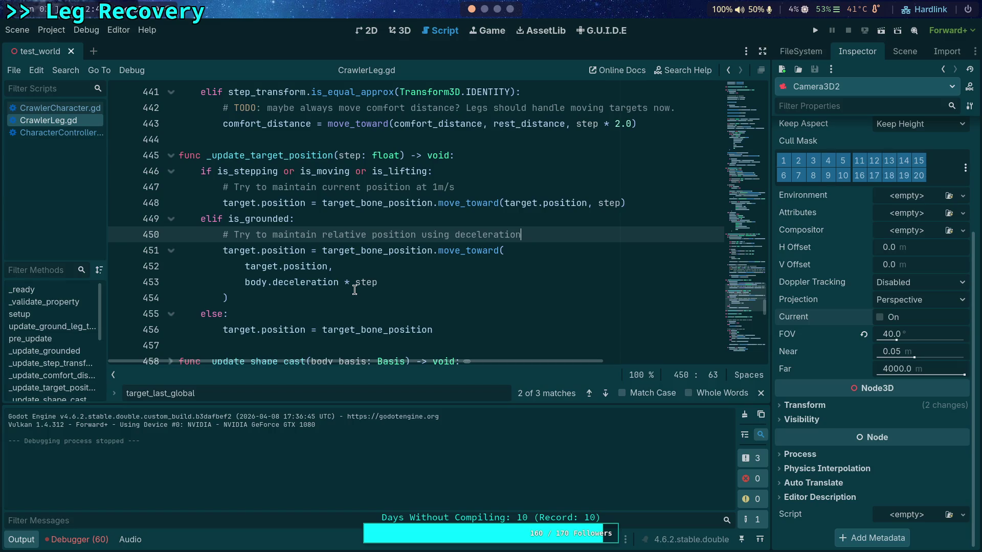
Step: Add '# Move using ground friction' and 'target.position += ground_velocity * ground_friction * step' below move_toward, then save
click(392, 298)
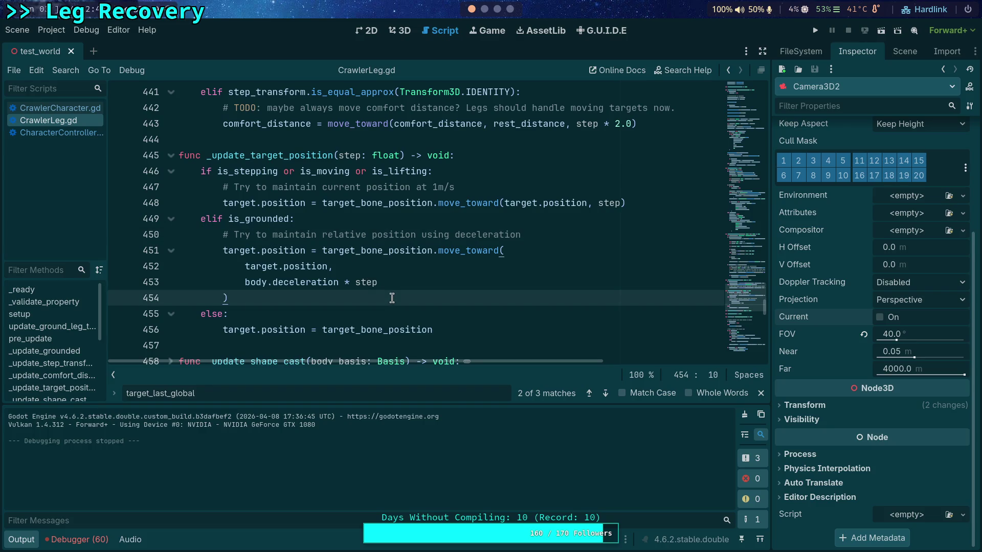
key(Return)
text(# Move )
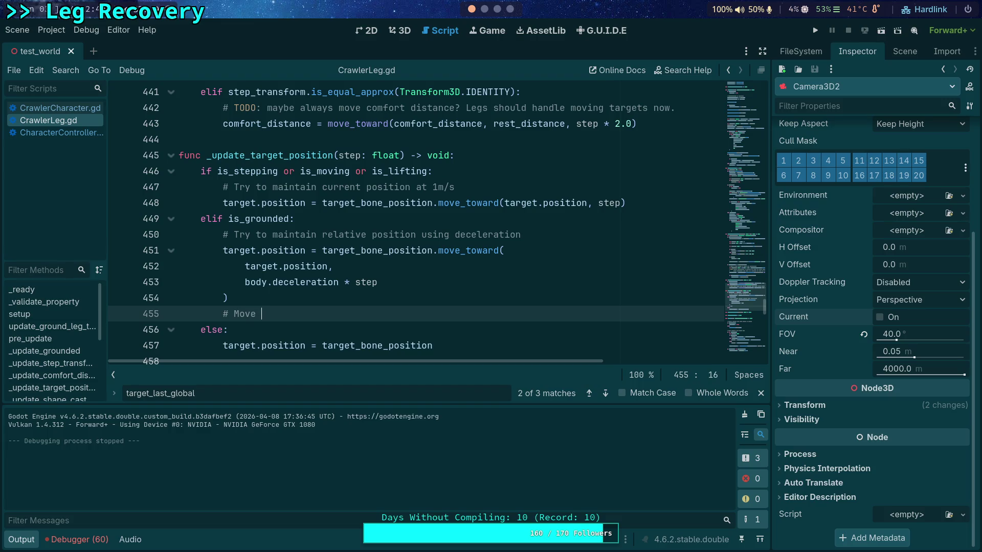
text(using ground friction)
key(Return)
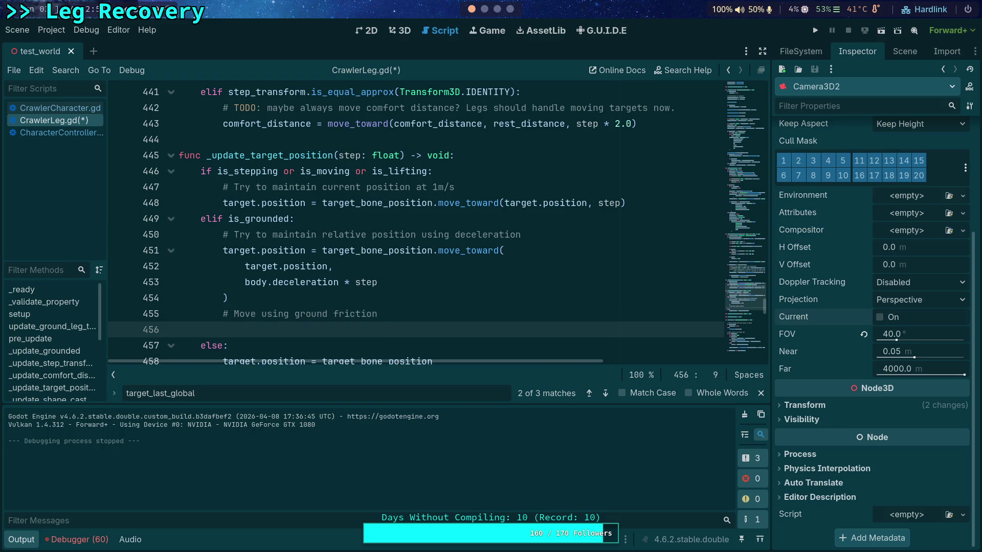
text(targe)
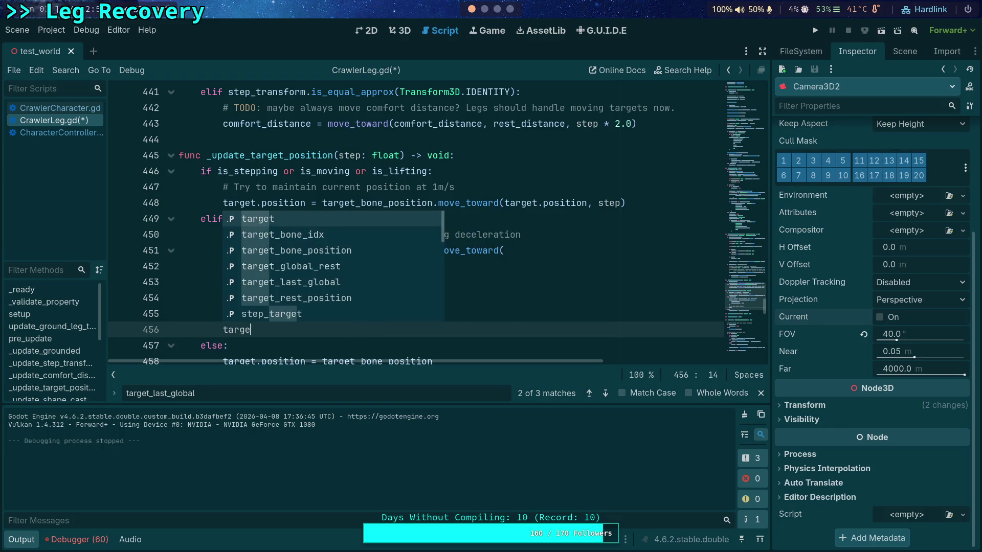
text(t.position +=)
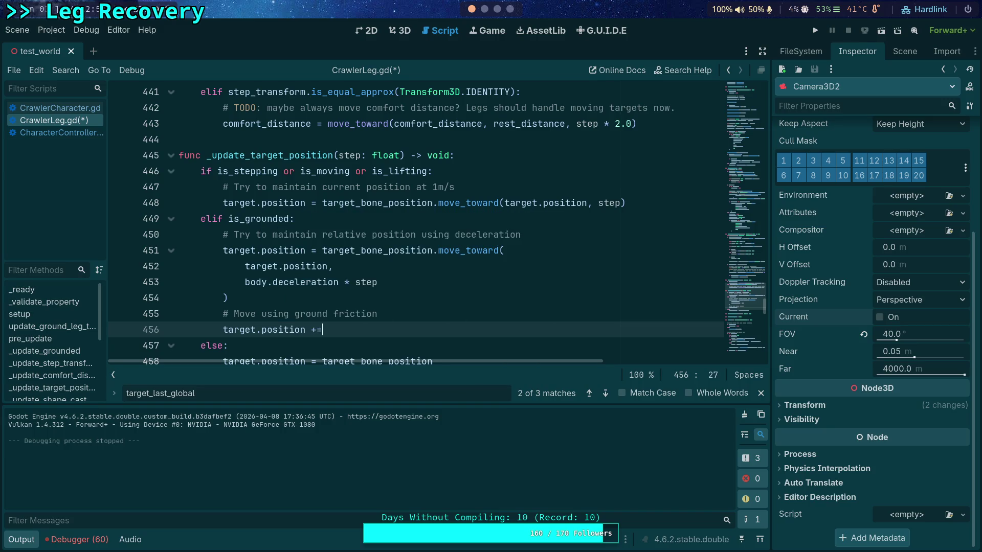
scroll(399, 292, down, 1)
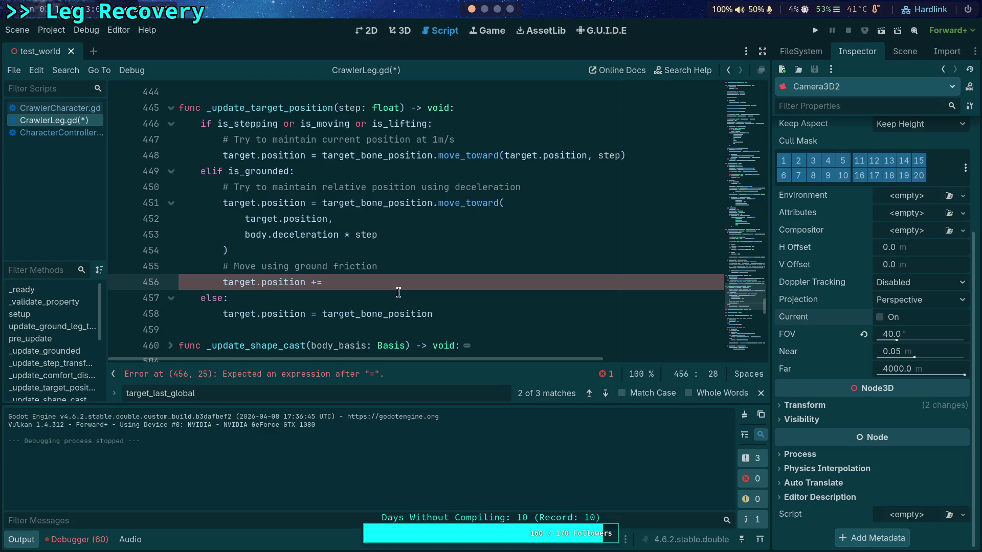
text(ground_vel)
key(Return)
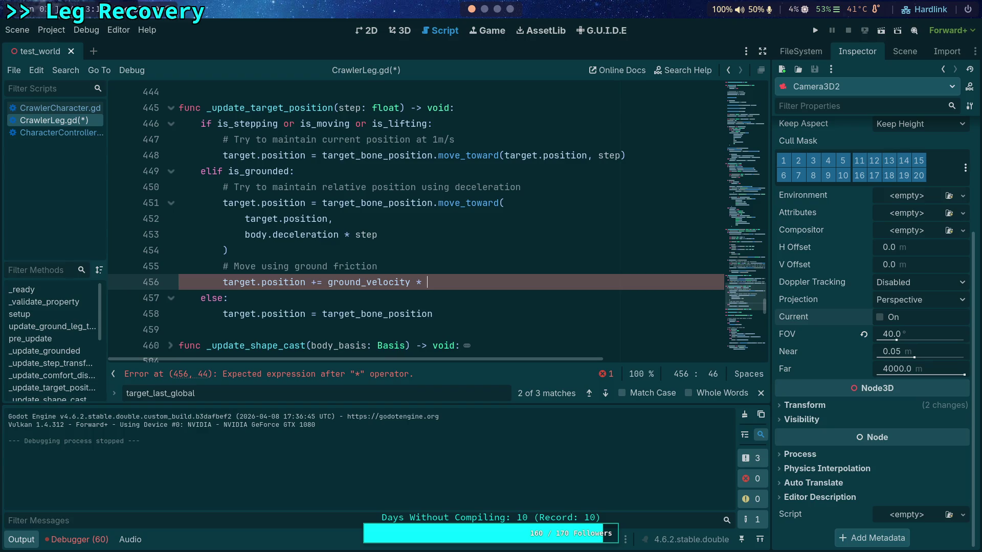
text(ground_fri)
key(Return)
text(* st)
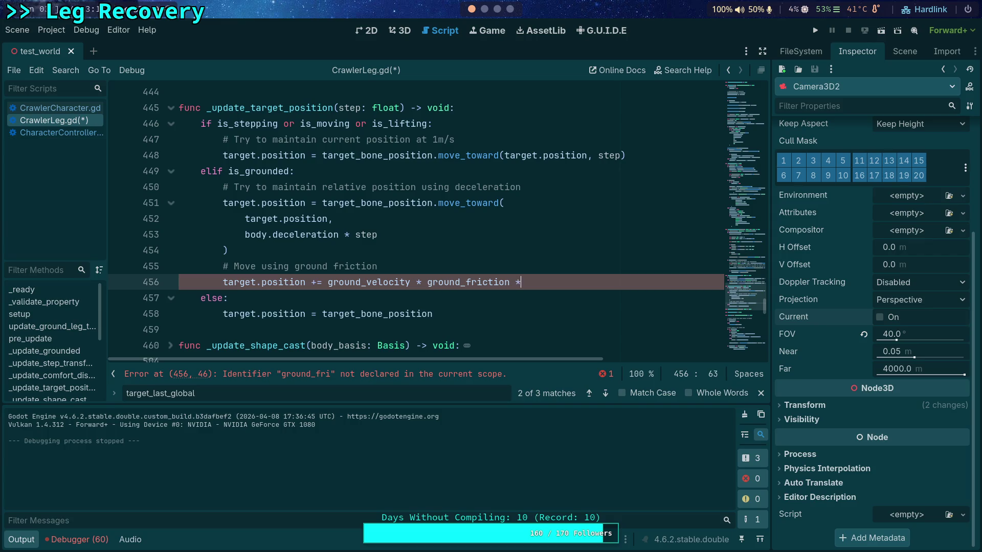
text(ep)
key(ctrl+s)
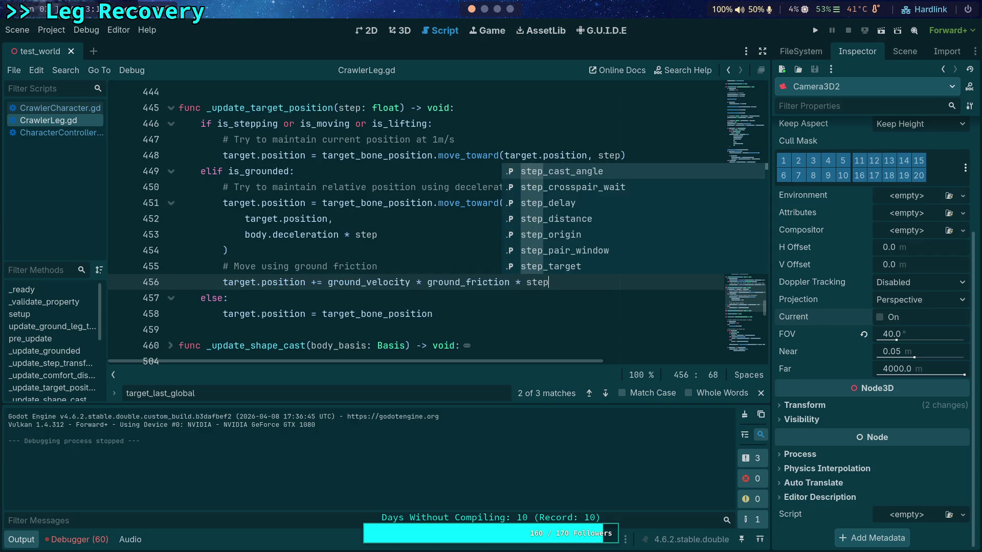
click(325, 219)
click(816, 30)
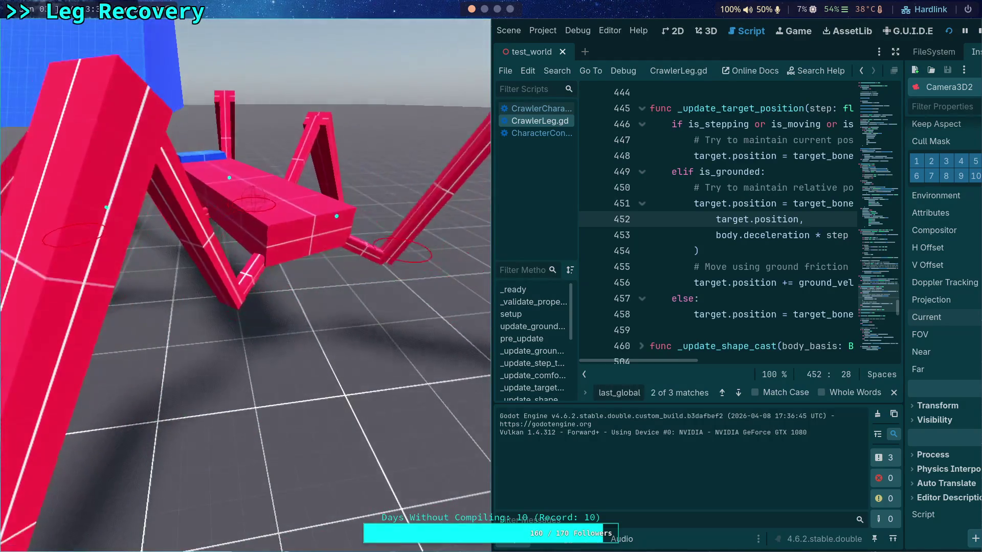
click(979, 30)
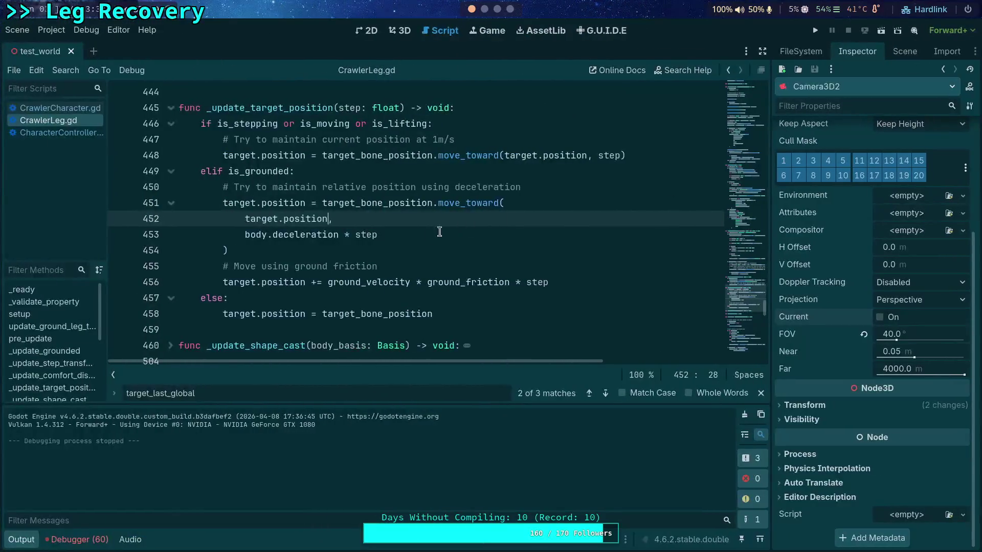
click(313, 283)
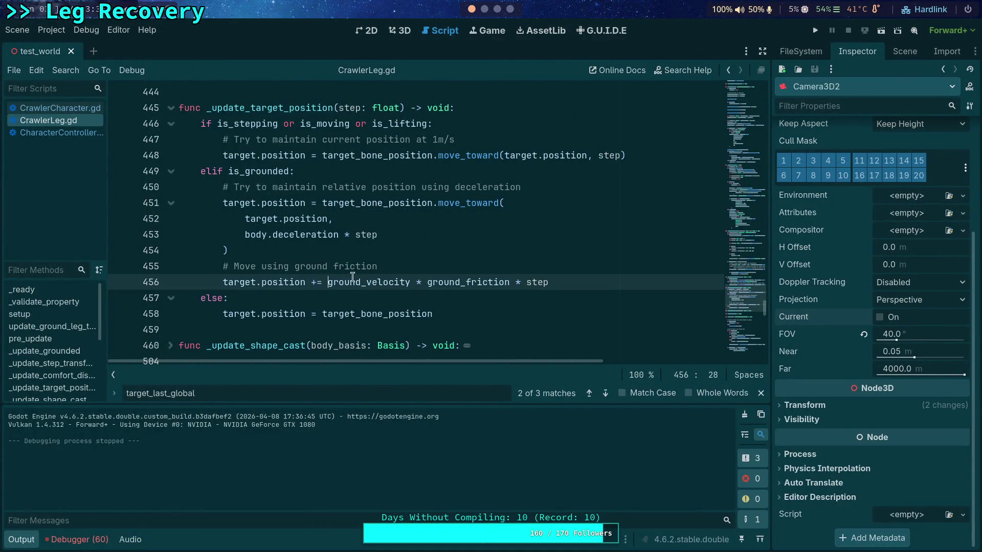
drag(313, 283, 318, 282)
double_click(378, 283)
right_click(378, 283)
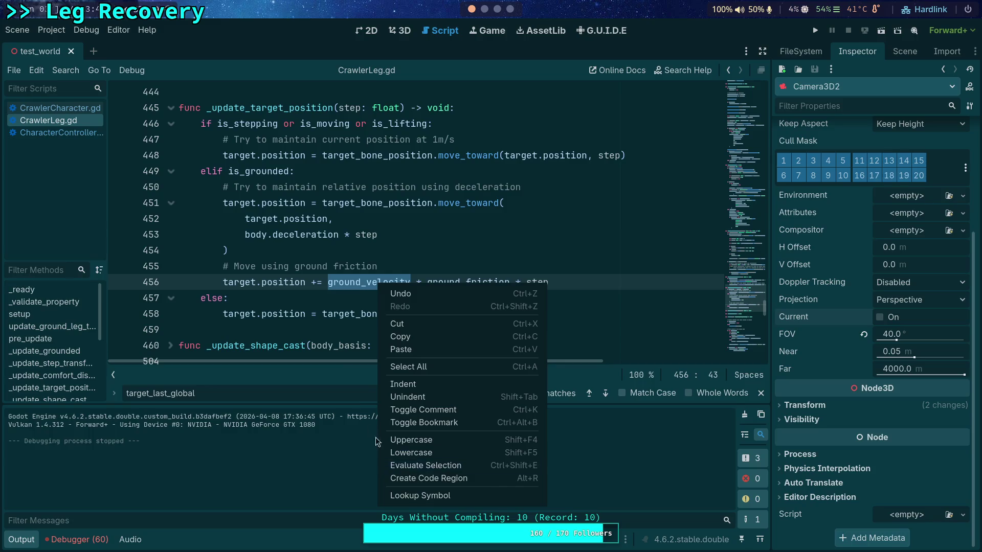
click(331, 267)
drag(395, 268, 263, 270)
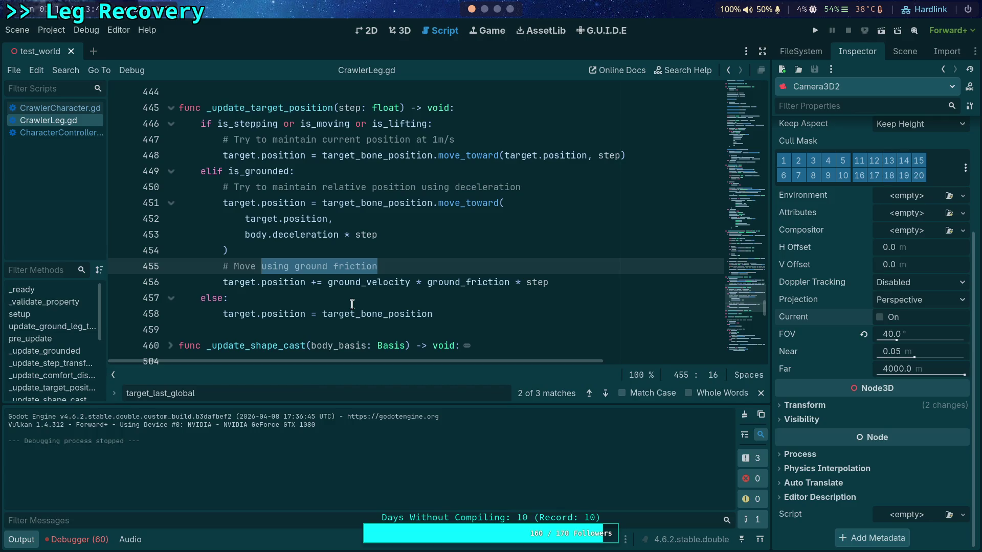
click(296, 265)
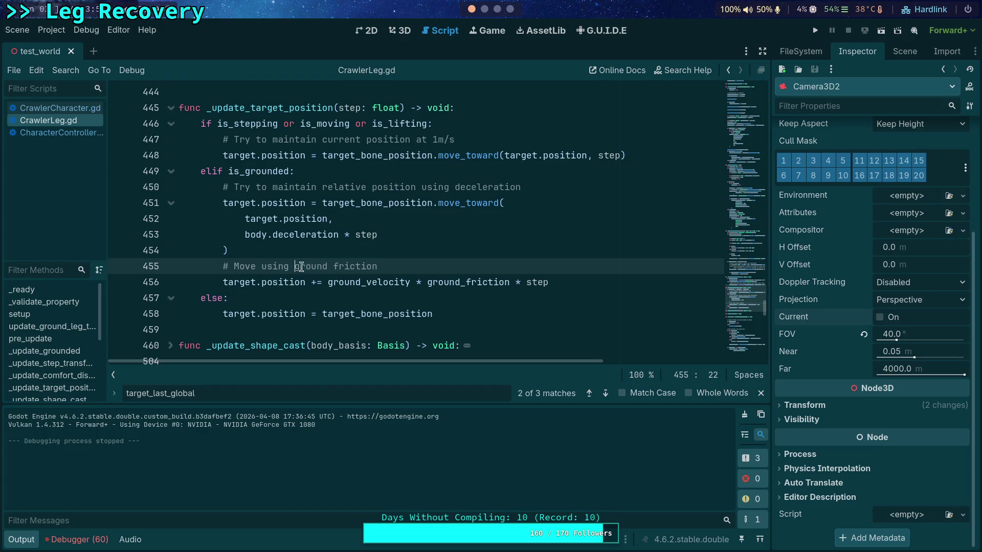
Step: Reword the comment to 'relative body velocity and ground friction' and parenthesize the ground_velocity * ground_friction product
text(relative body )
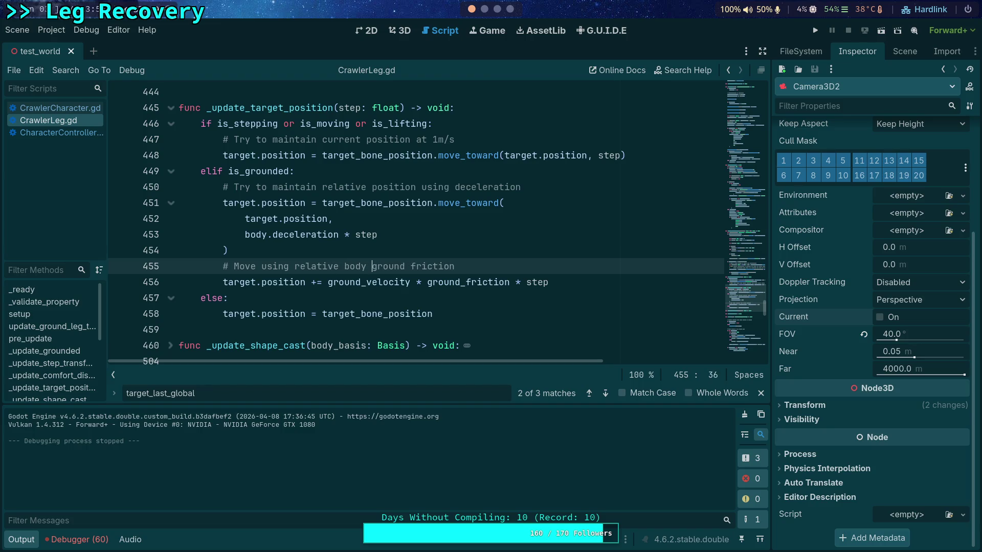
text(velocity a)
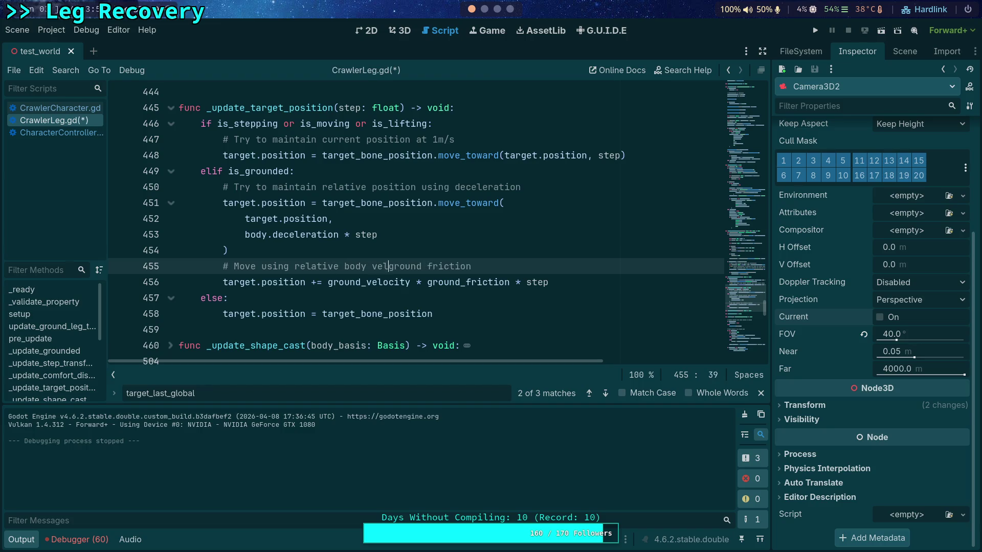
text(nd)
click(355, 285)
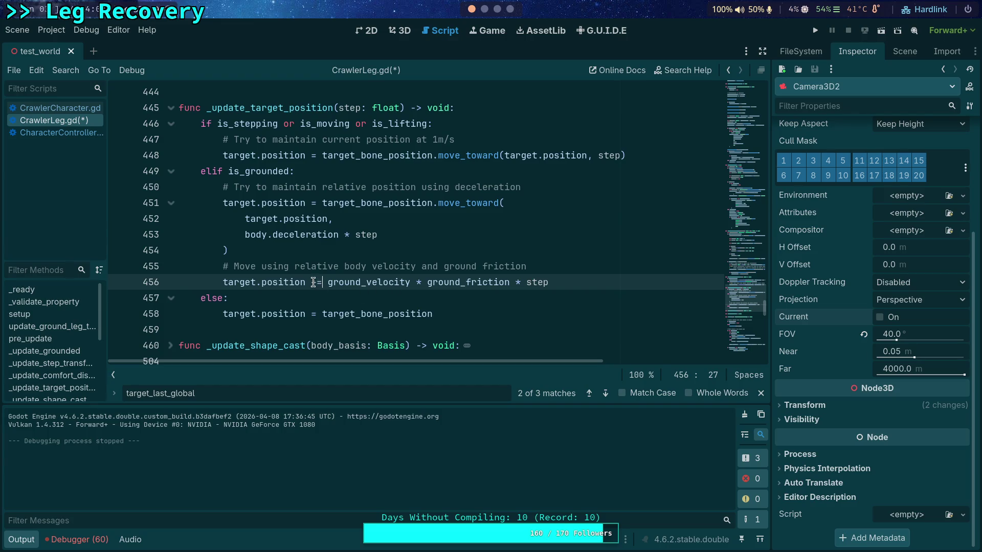
drag(327, 284, 509, 283)
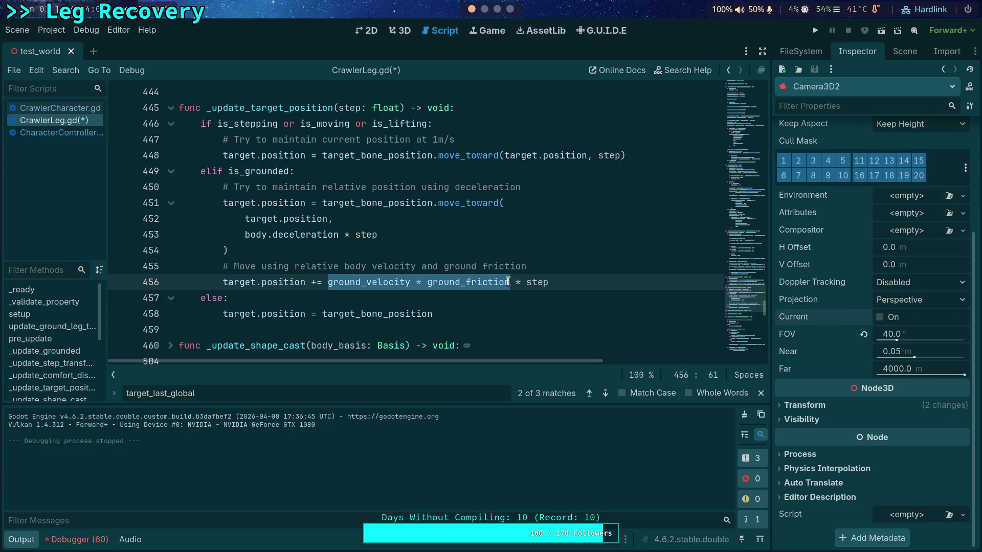
text(*)
key(ctrl+z)
text())
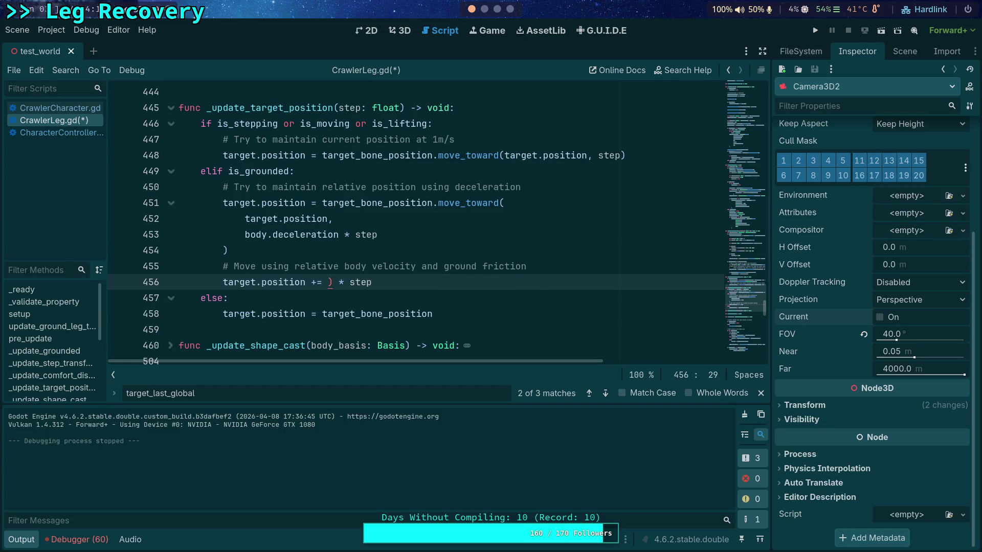
key(ctrl+z)
text(()
click(499, 282)
click(328, 281)
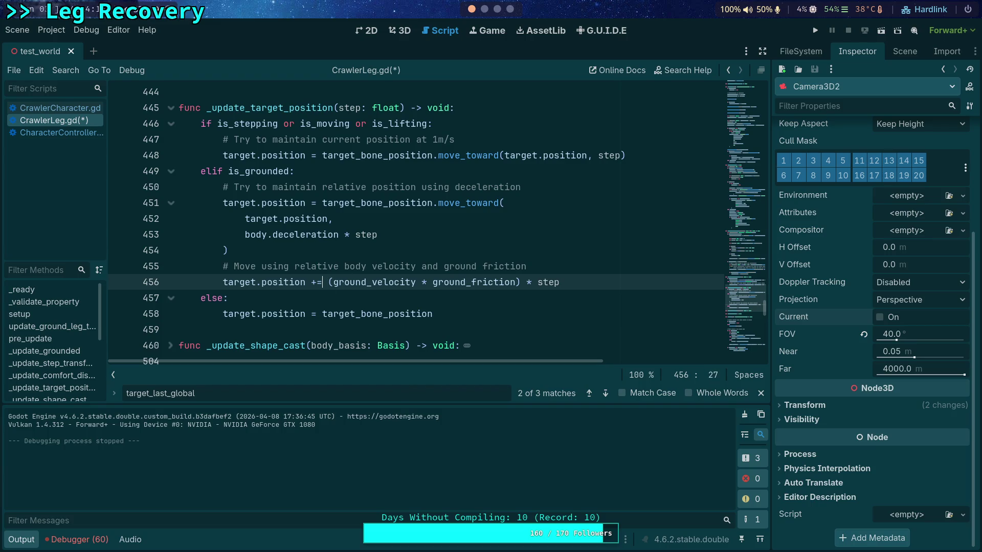
key(ctrl+space)
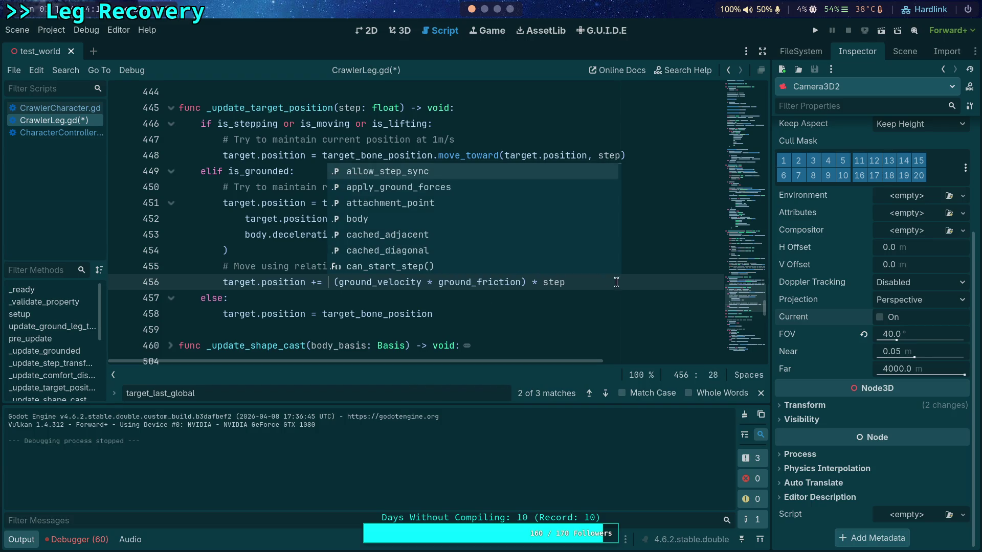
shift+click(526, 281)
Step: Add outer parentheses around the friction product and begin typing body.lin inside them
text(()
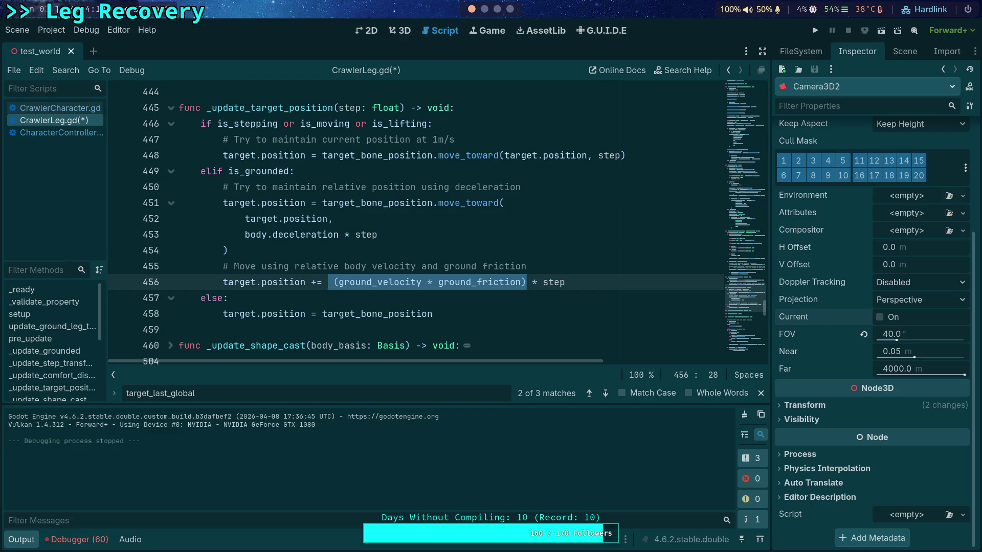
click(532, 282)
click(333, 281)
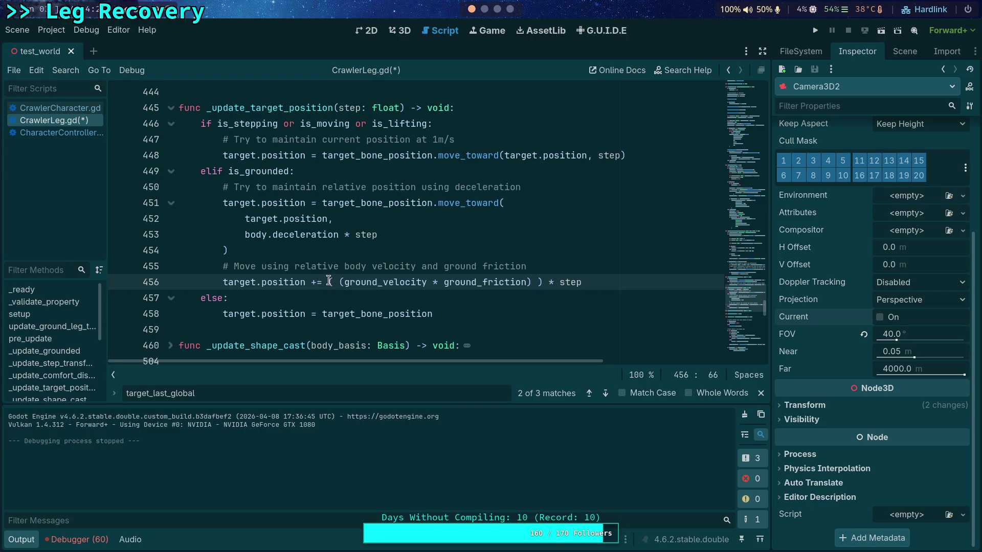
key(ctrl+space)
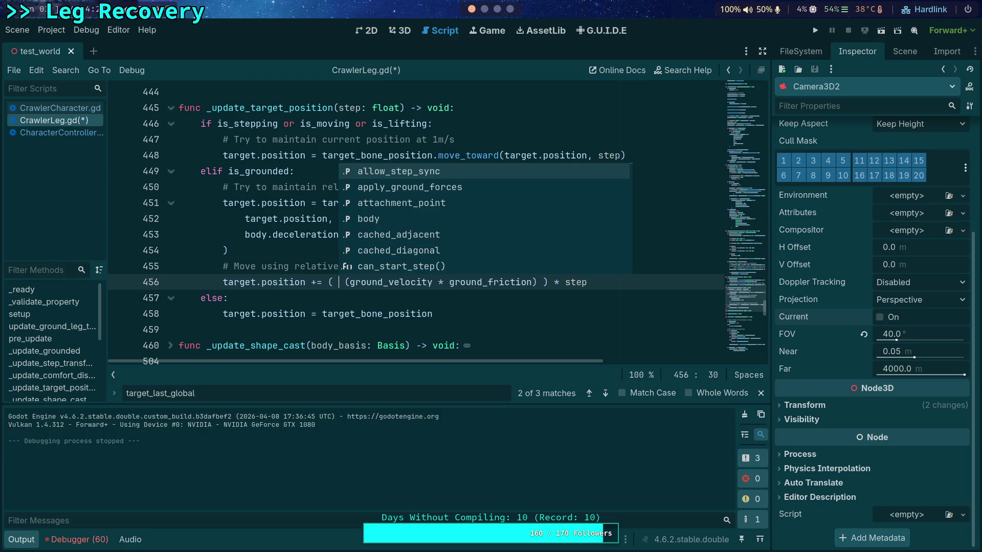
text(body)
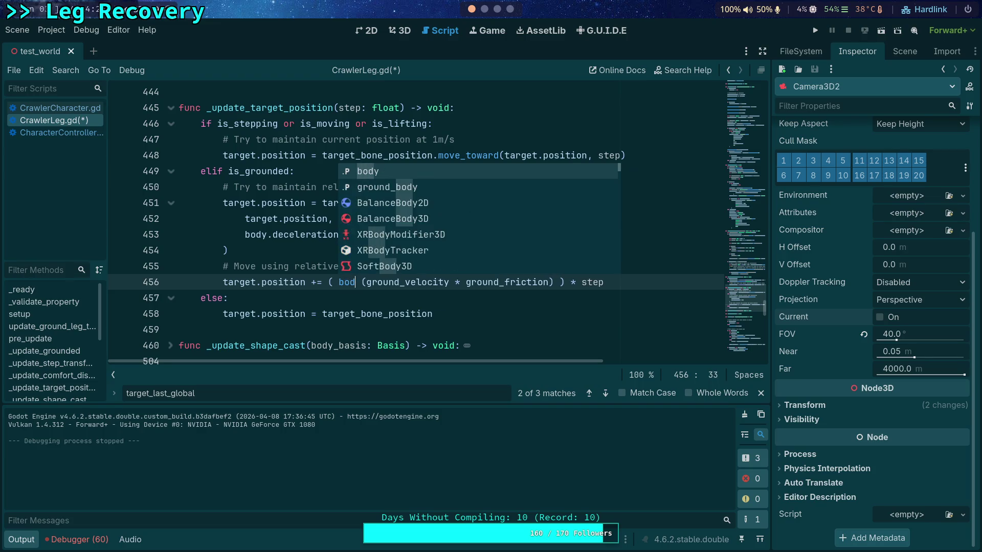
key(Return)
text(.)
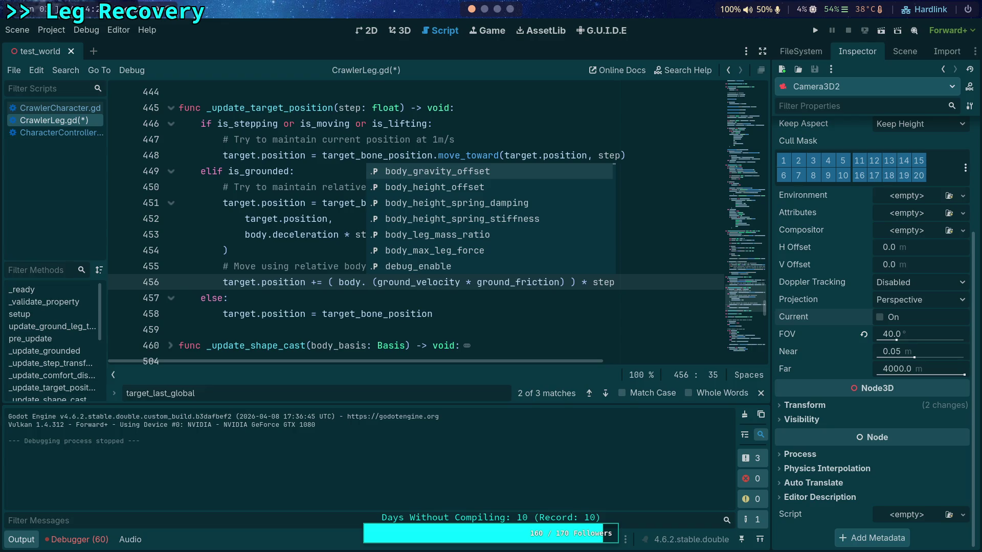
text(lin)
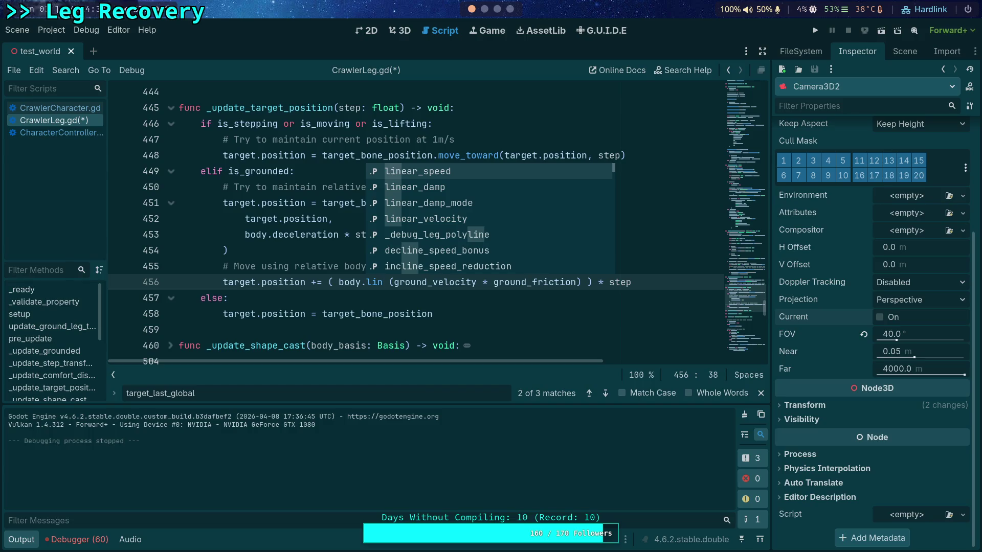
Step: Hide the Output panel and scroll up to pre_update's _update_target_position call
scroll(309, 248, up, 3)
double_click(310, 250)
scroll(309, 248, up, 8)
scroll(309, 248, up, 3)
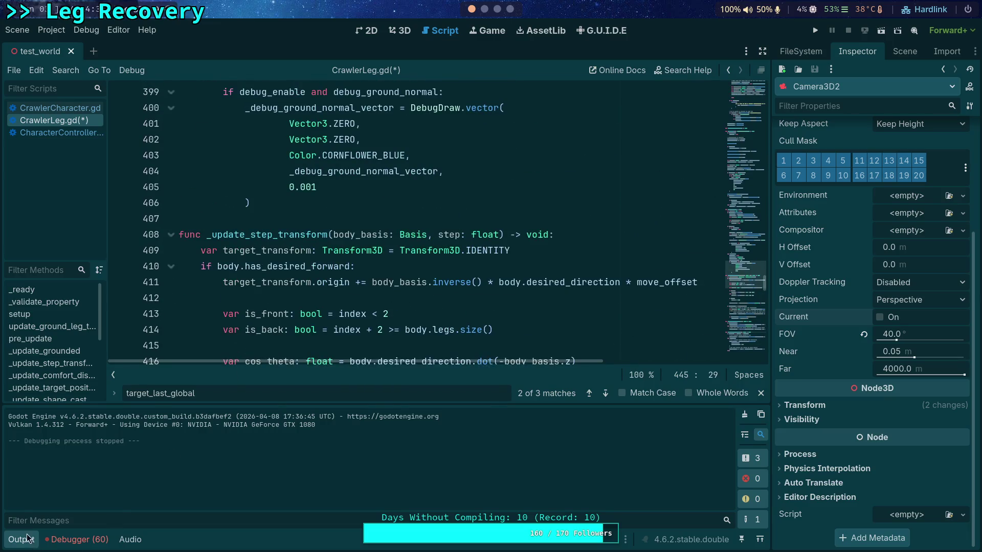
click(30, 539)
scroll(318, 365, up, 10)
scroll(317, 365, up, 15)
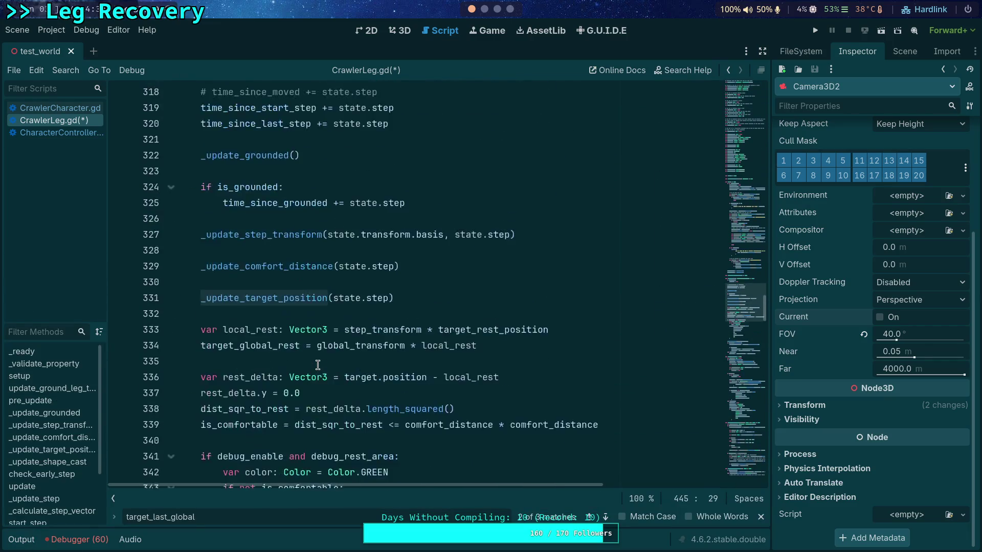
scroll(317, 365, down, 3)
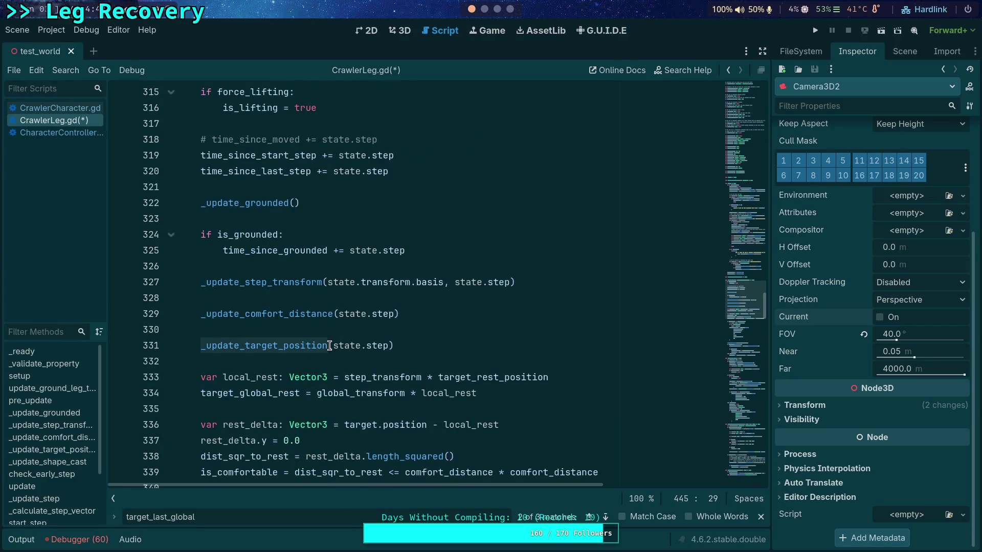
Step: Try a state.linear_ argument in the line 331 call, remove it, and place the cursor after the opening parenthesis
click(353, 345)
mouse_move(461, 387)
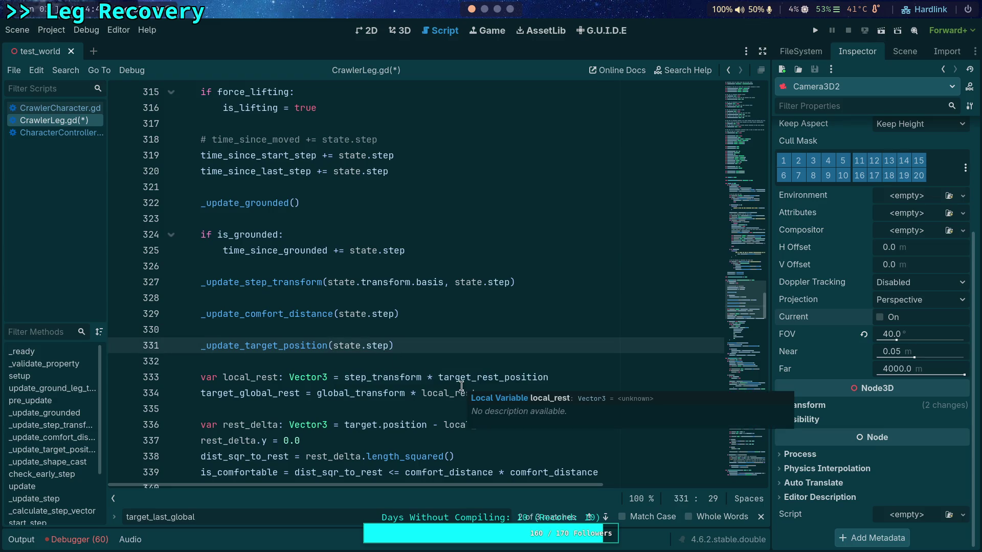
text(listate.lin)
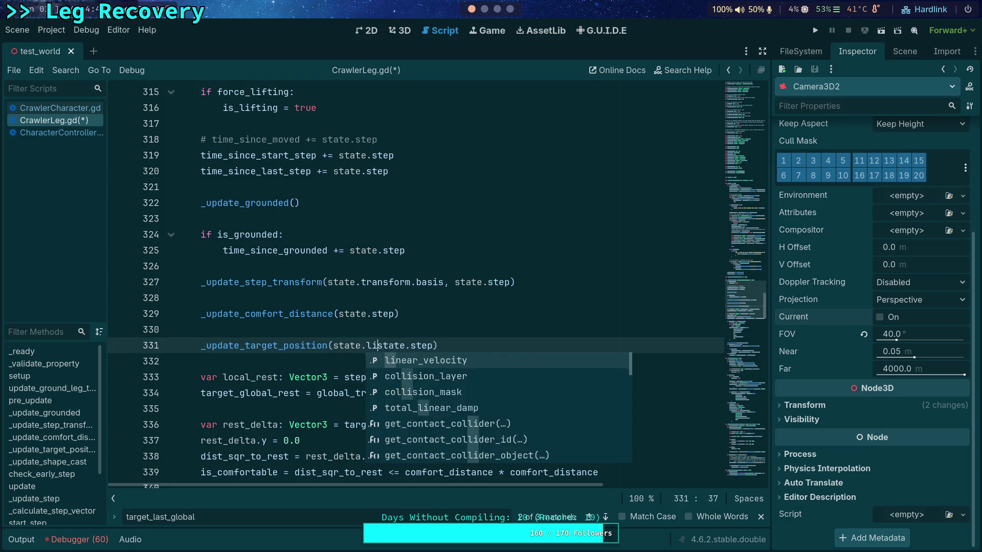
text(ear_)
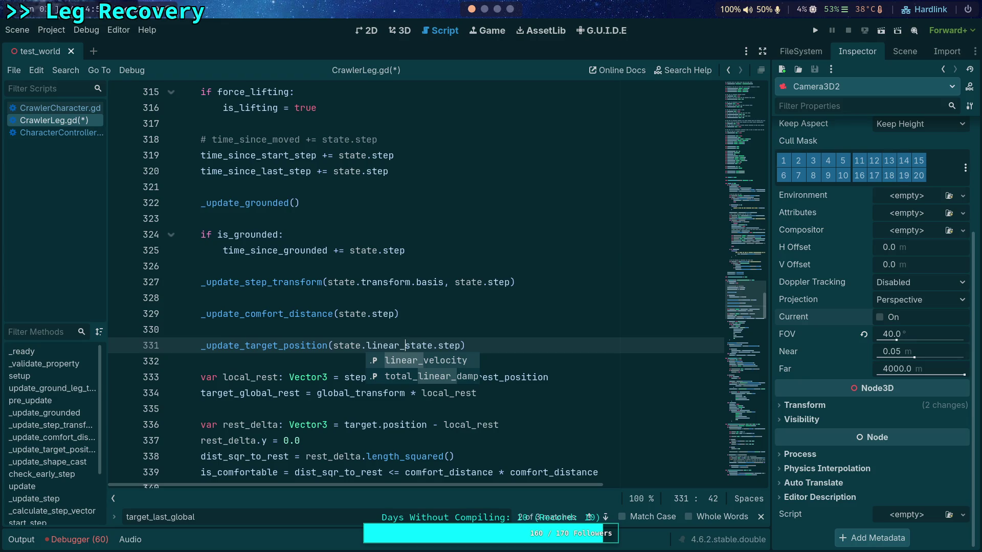
drag(331, 346, 411, 346)
key(BackSpace)
click(456, 331)
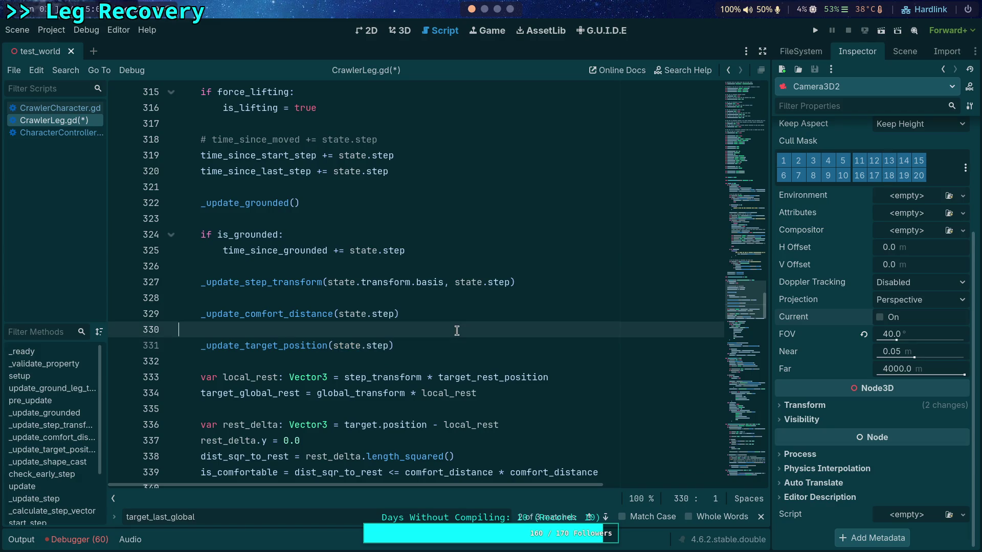
key(Return)
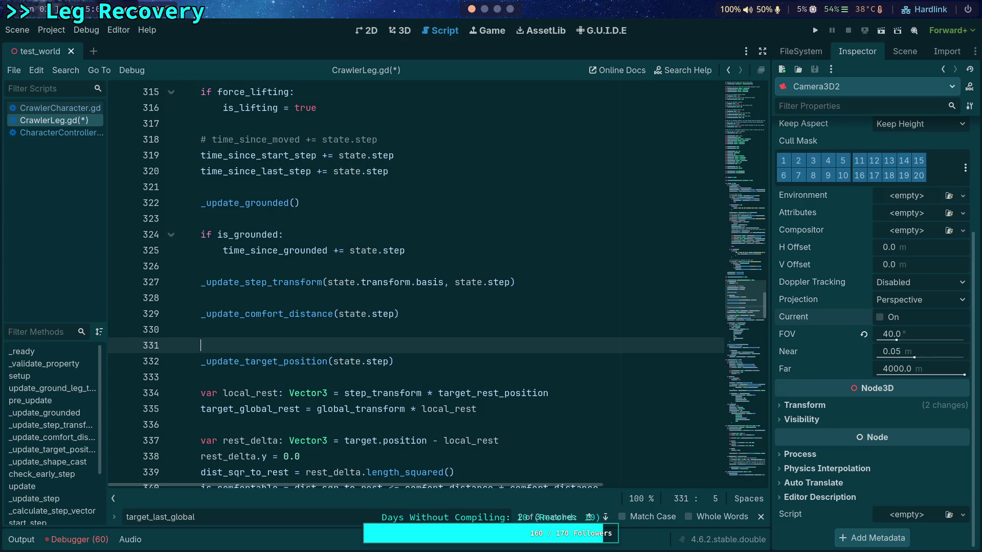
key(ctrl+z)
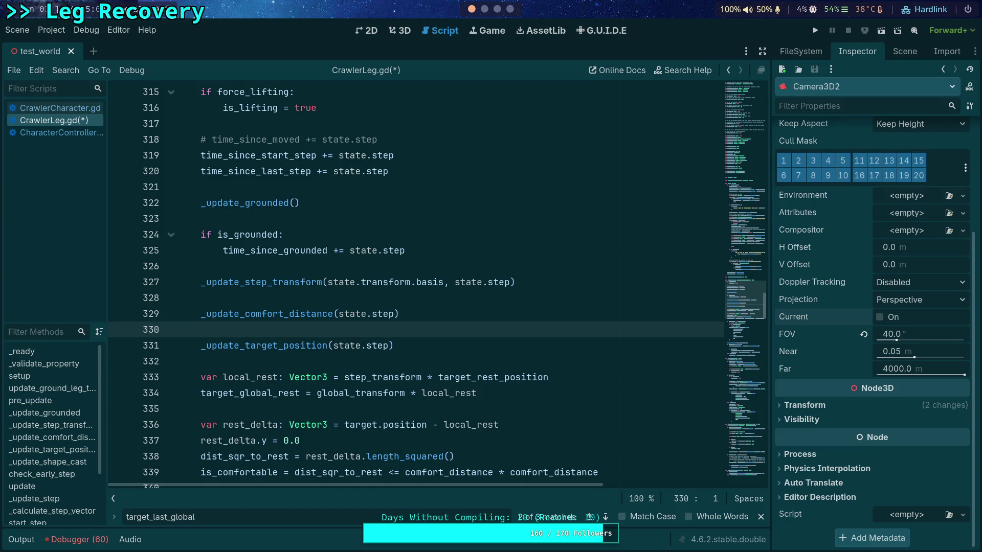
click(332, 344)
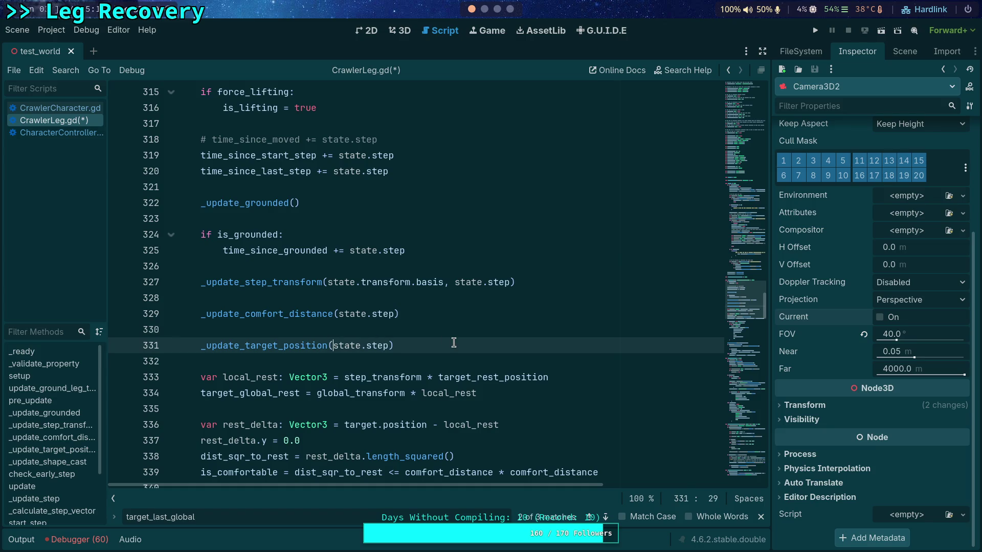
scroll(483, 350, up, 1)
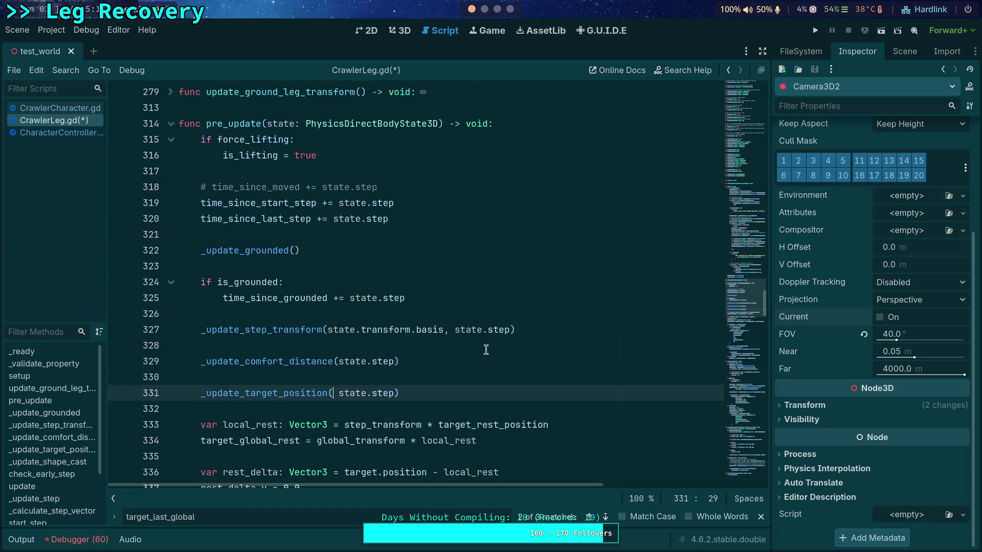
Step: Pass state.get_velocity_at_local_position(target.global_position - state.transform.origin) as the call's first argument
text(state.get_)
text(ve)
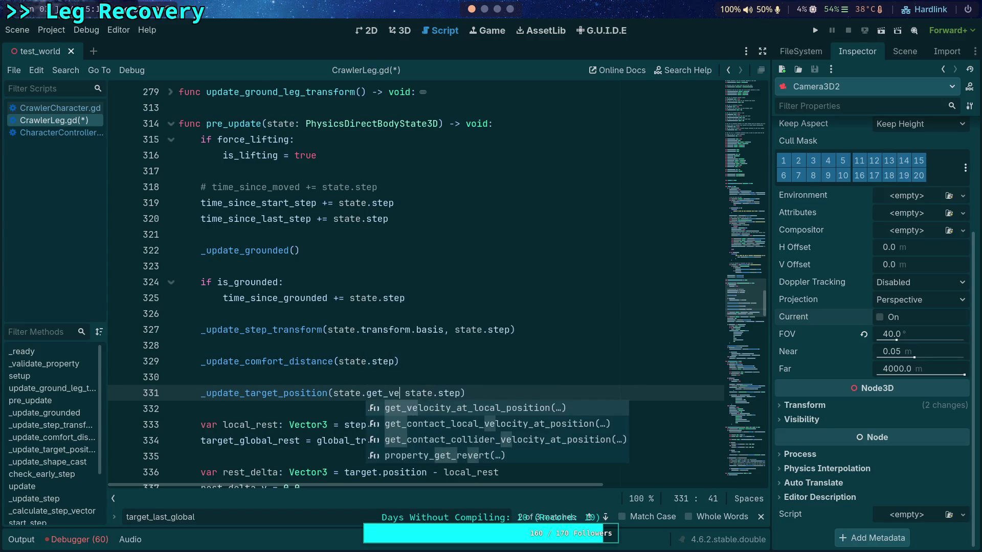
key(Return)
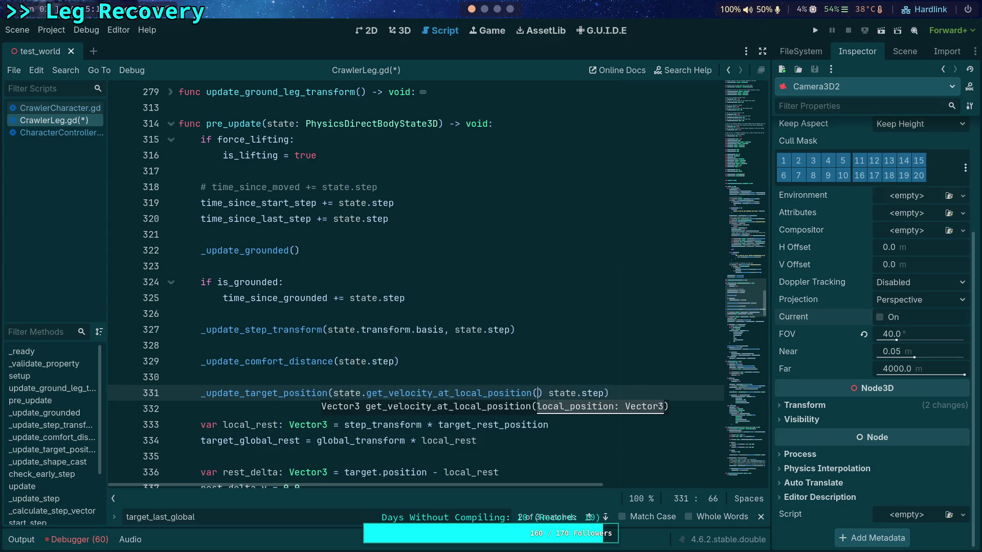
text(target.pos)
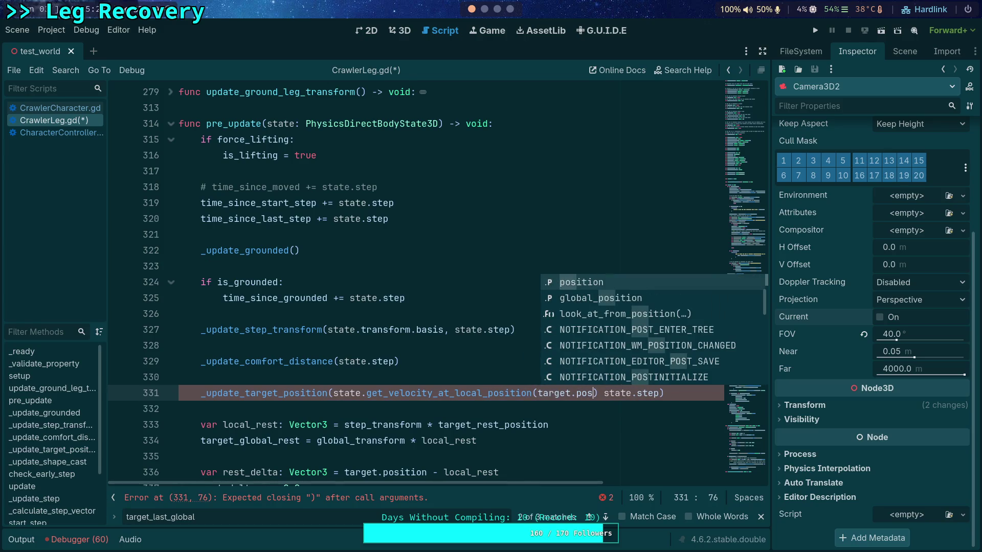
key(Return)
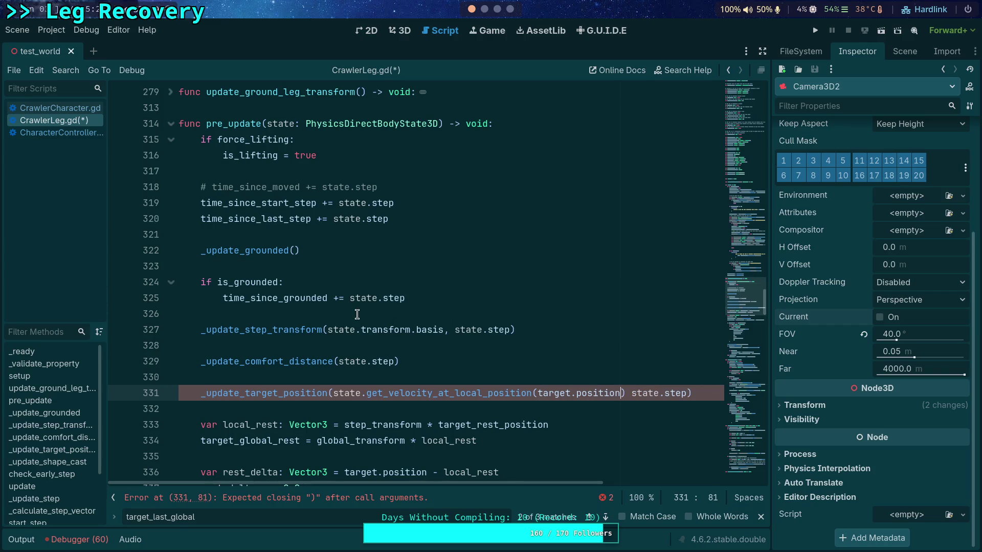
scroll(358, 312, up, 2)
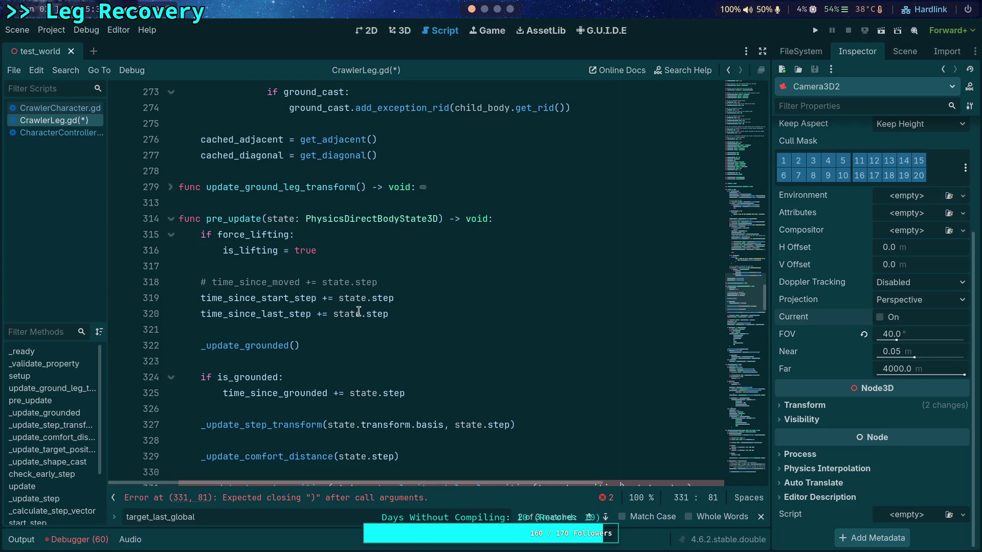
scroll(358, 311, down, 2)
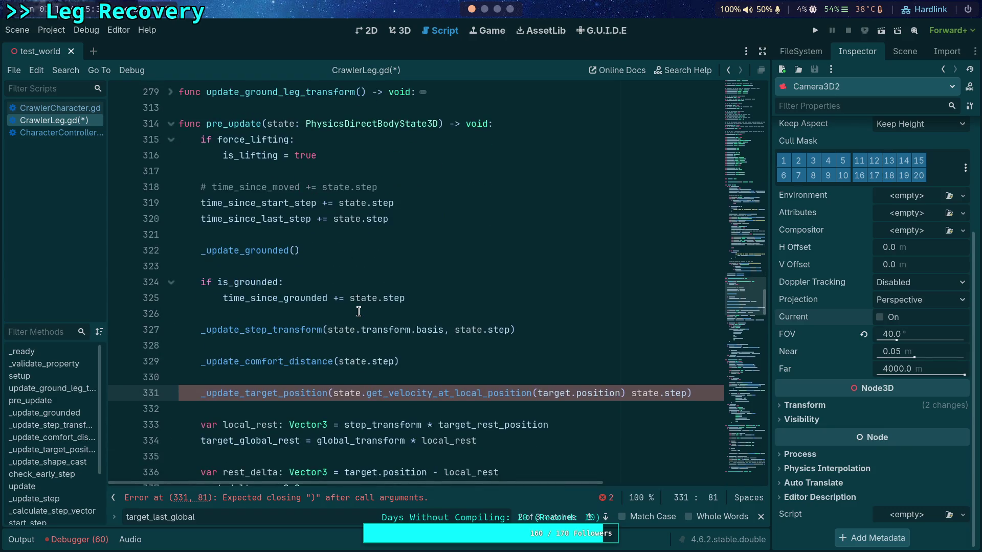
click(580, 396)
text(global_position)
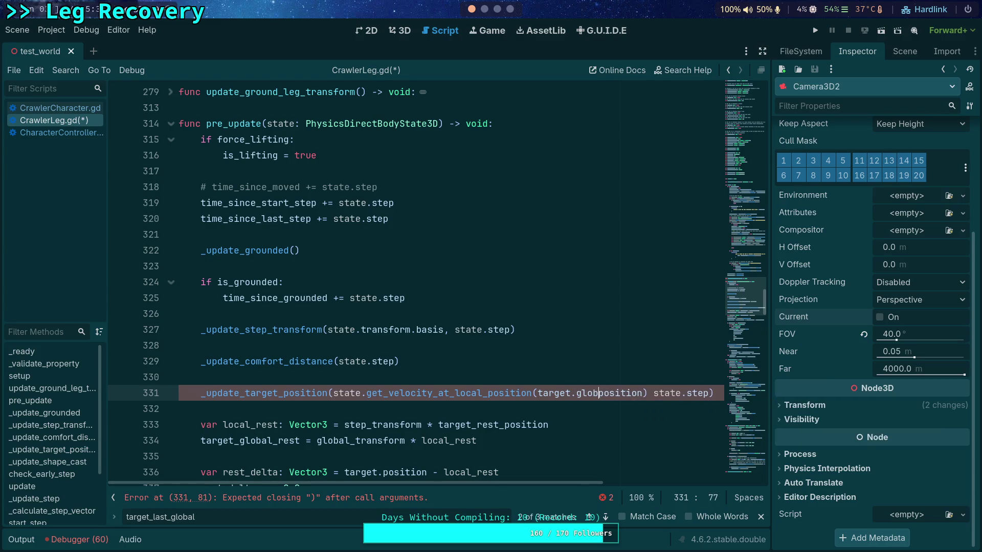
key(shift+Right)
key(shift+Right)
key(shift+Right)
text(- sta)
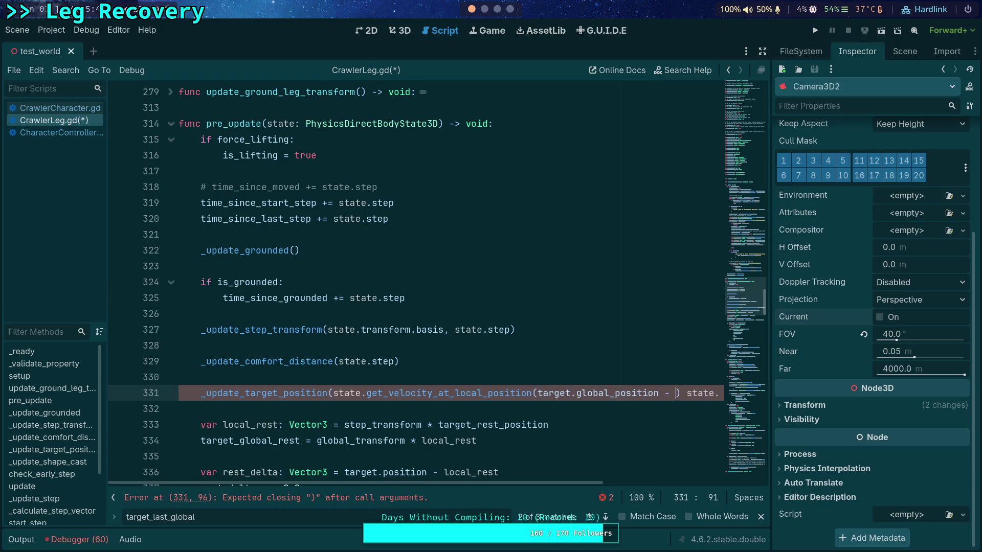
text(te.transform.)
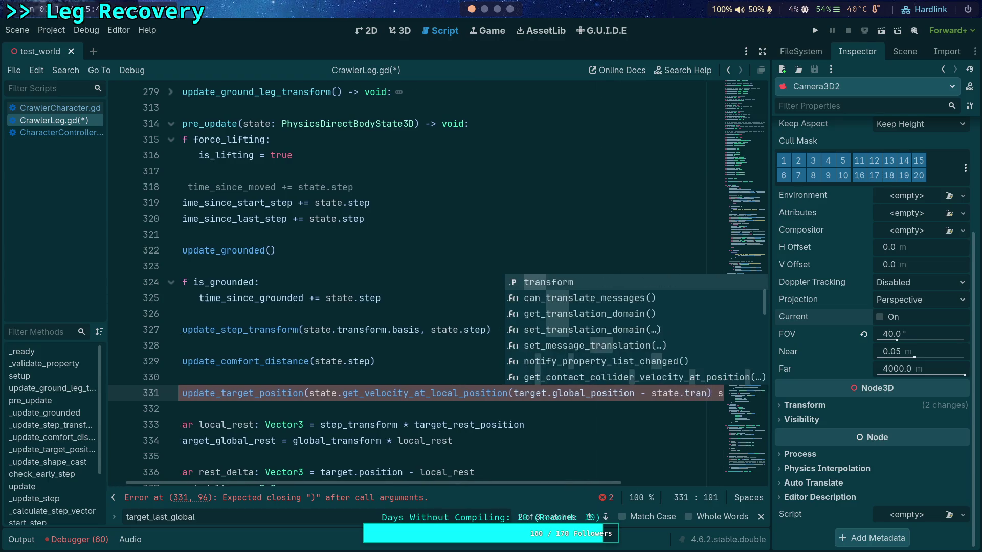
text(origin)
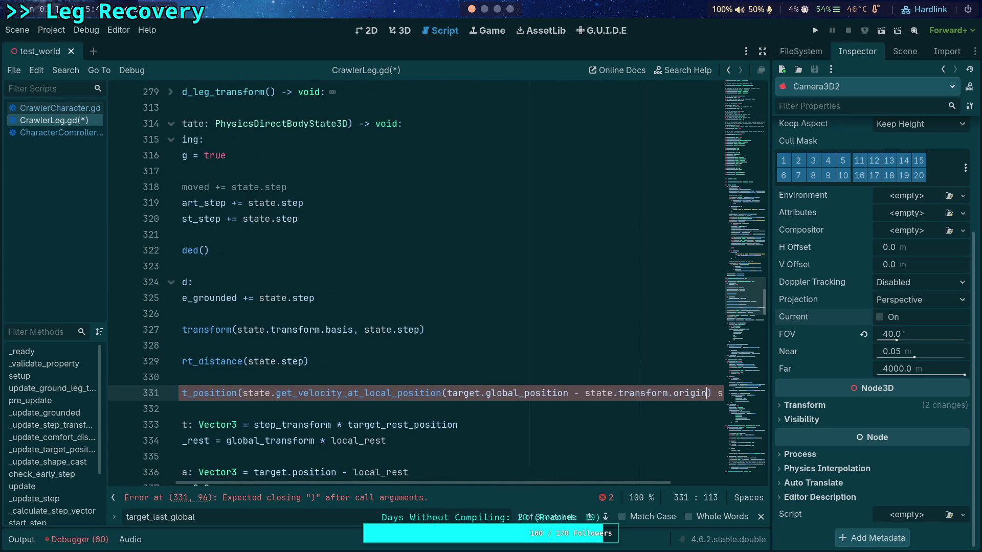
text())
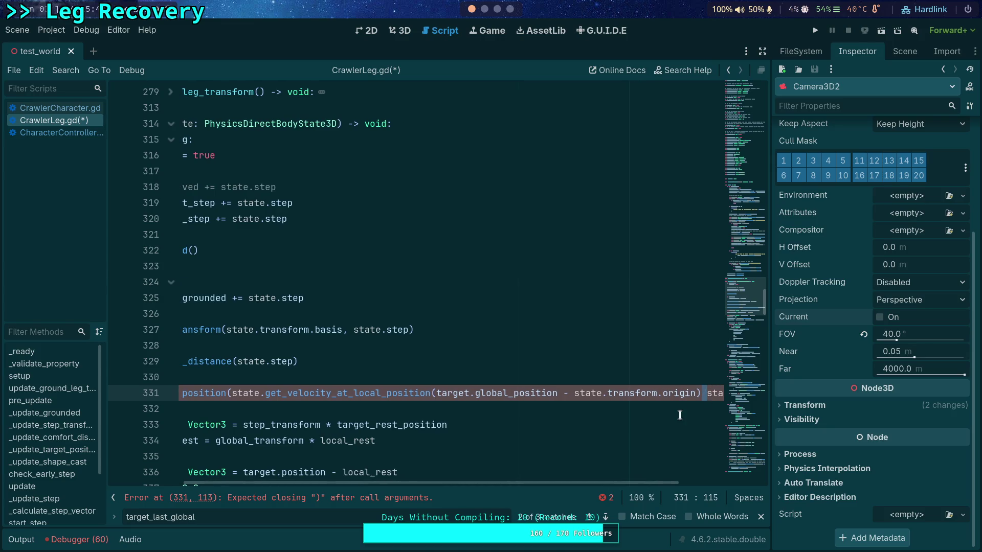
Step: Split the _update_target_position call so each argument and the closing parenthesis sit on separate lines
drag(608, 476, 532, 476)
click(331, 394)
key(Return)
click(695, 409)
text(,)
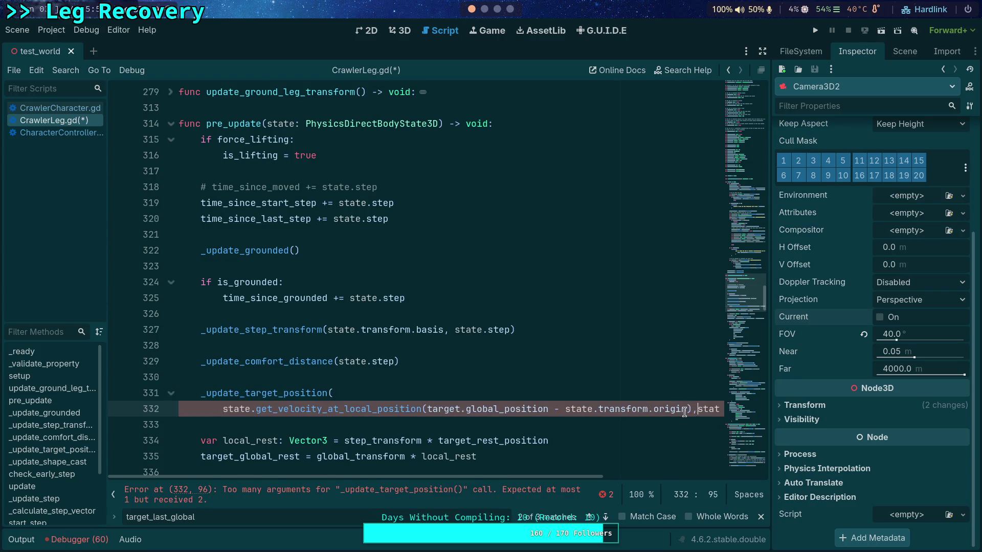
key(Return)
click(281, 425)
key(Return)
click(351, 377)
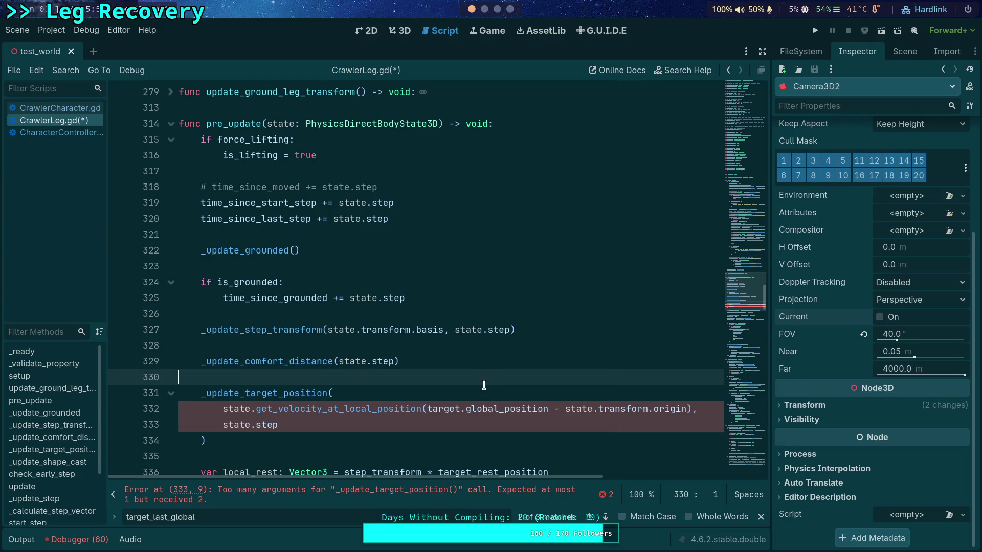
scroll(480, 381, up, 4)
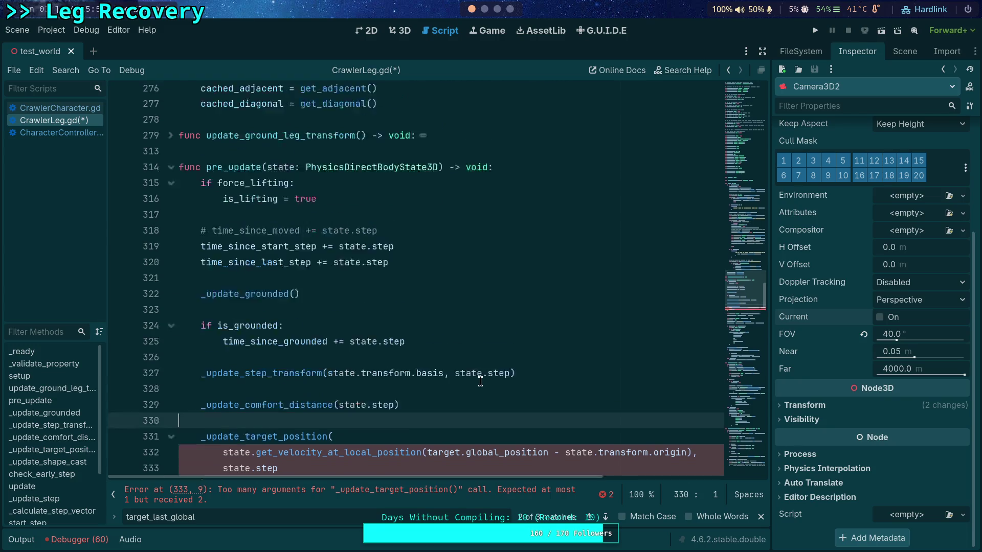
click(761, 517)
mouse_move(754, 306)
mouse_down()
mouse_move(741, 176)
mouse_move(736, 213)
mouse_up()
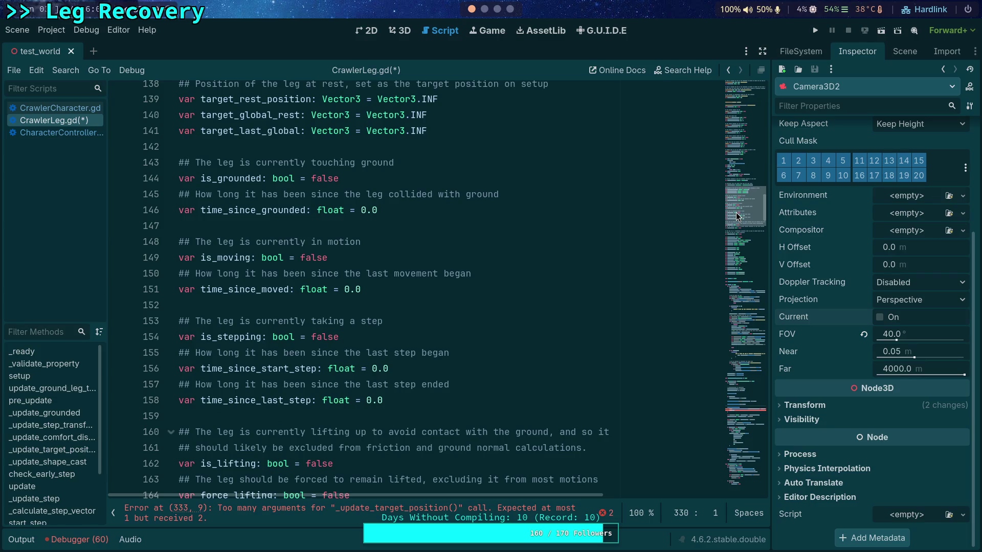
drag(736, 213, 728, 244)
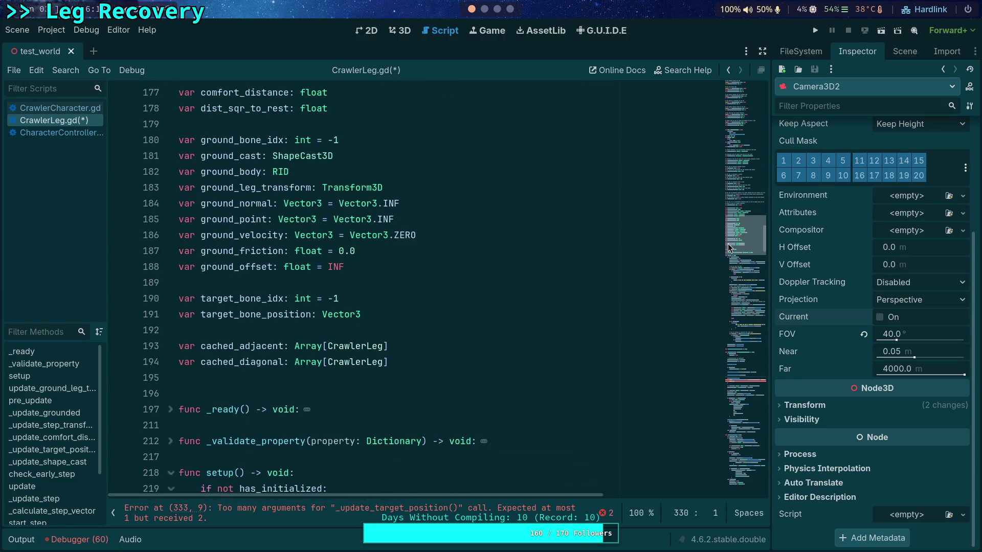
click(417, 316)
scroll(452, 315, up, 2)
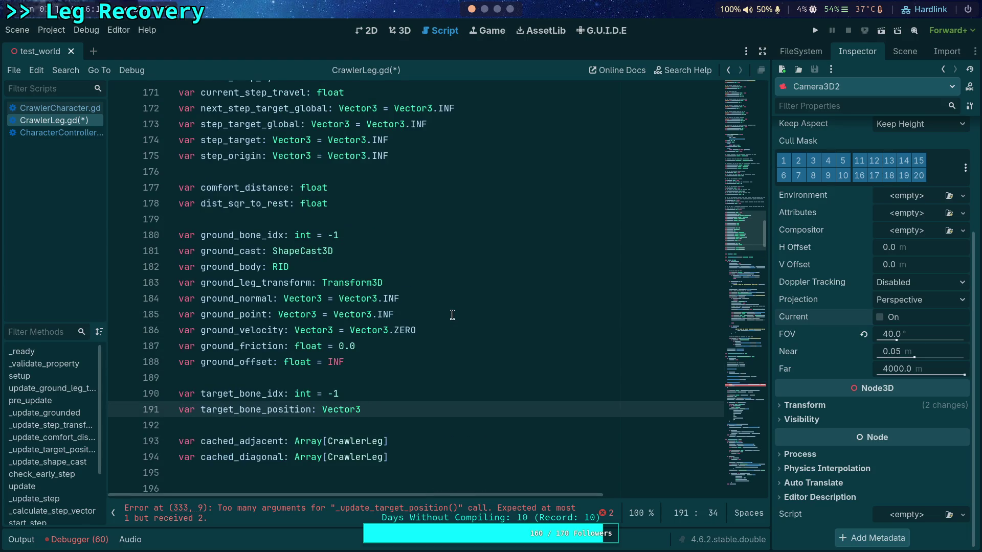
scroll(452, 315, up, 5)
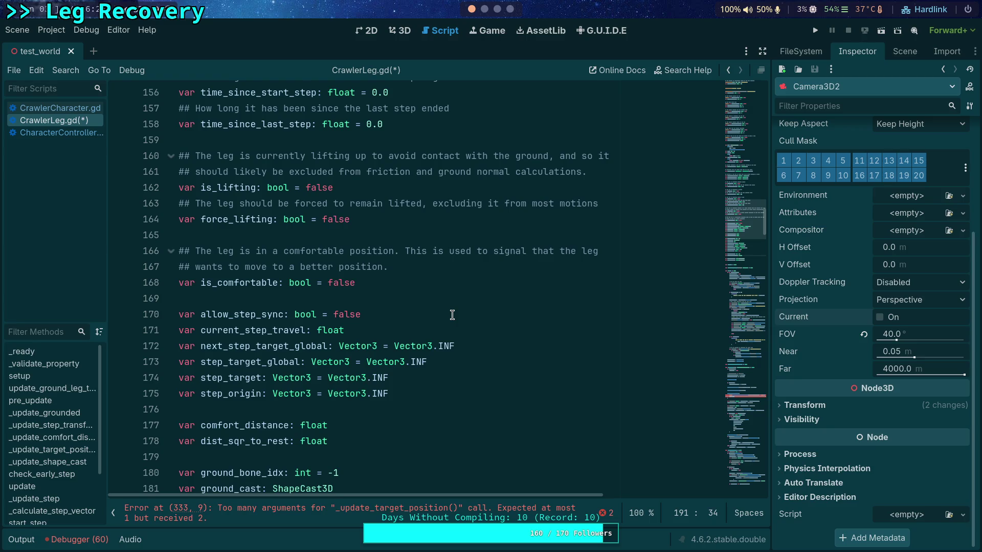
scroll(452, 314, up, 3)
scroll(441, 318, up, 2)
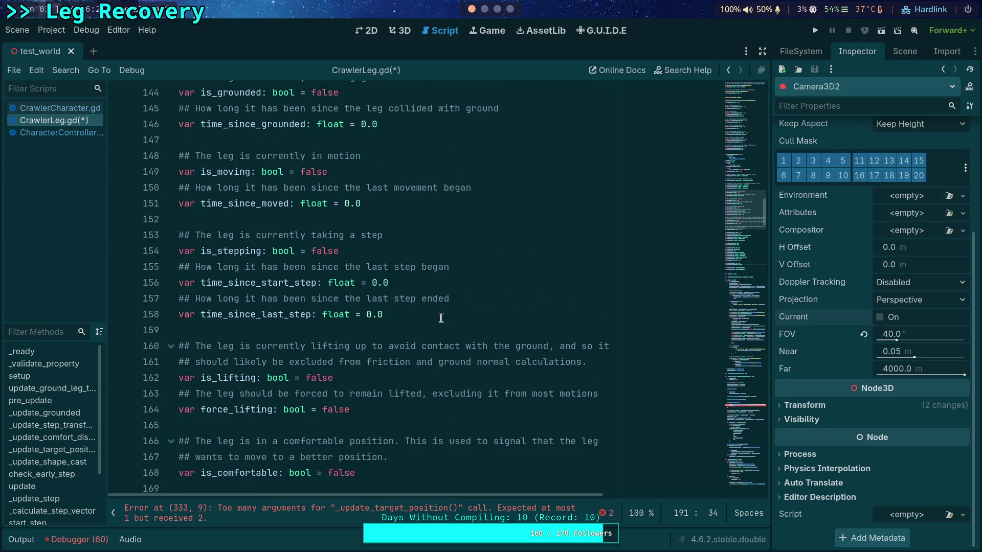
scroll(443, 315, up, 2)
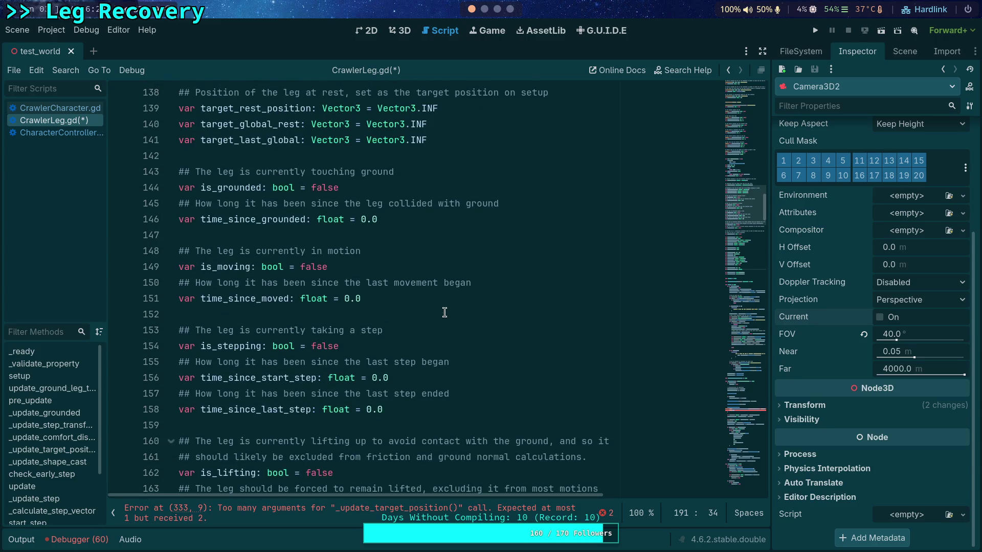
scroll(444, 312, up, 2)
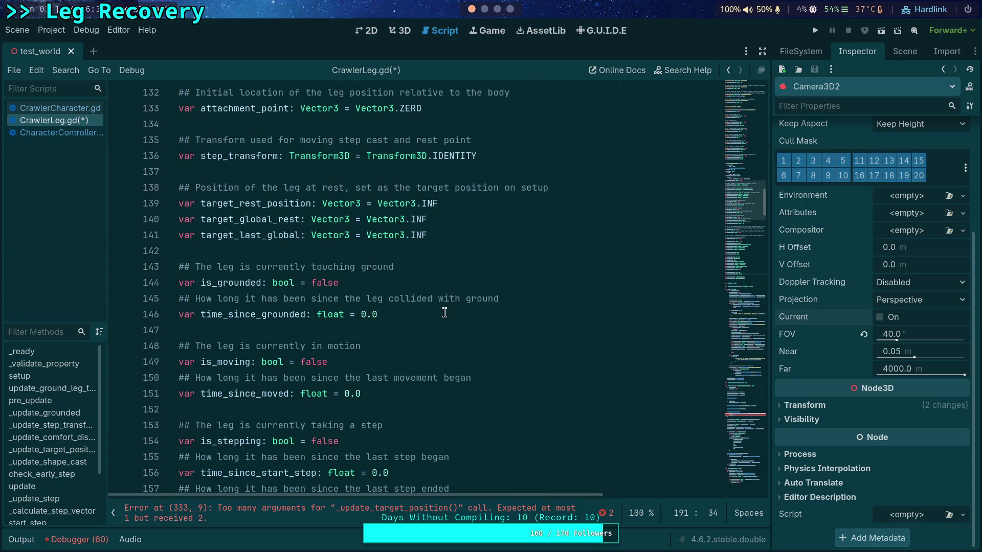
Step: Redeclare line 141's target_last_global as target_rel_velocity: Vector3 = Vector3.ZERO
scroll(445, 313, up, 1)
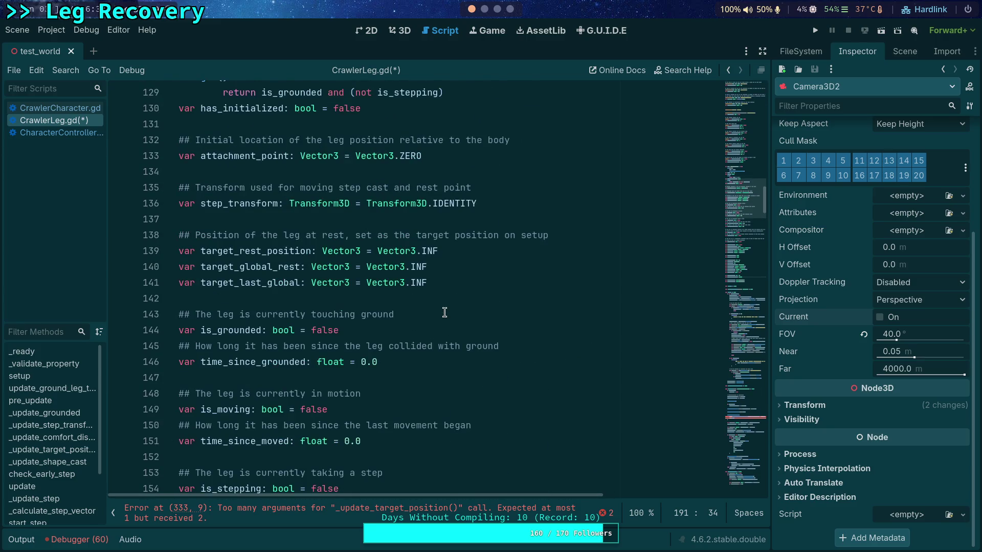
click(487, 286)
drag(441, 283, 239, 285)
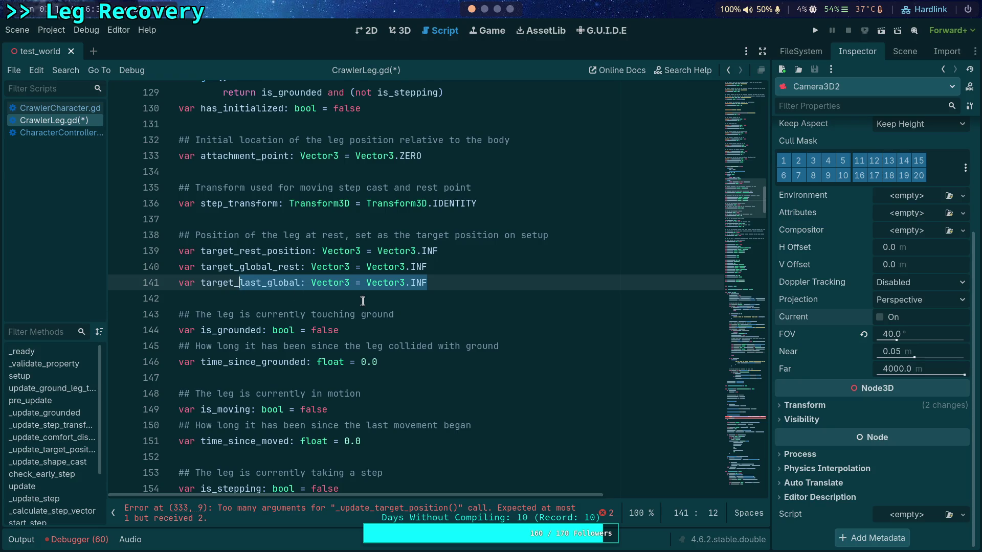
text(rel_velocity)
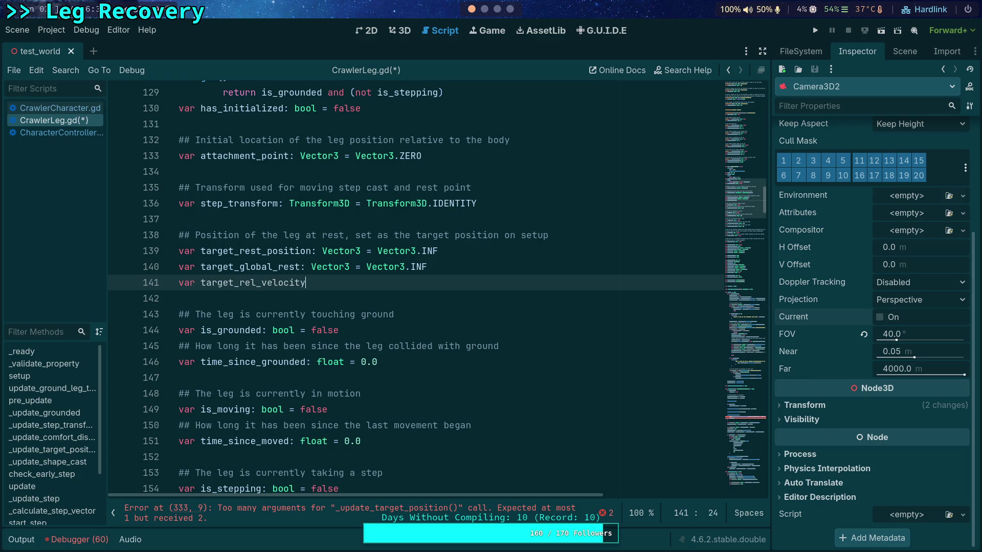
text(: Vector3 = )
text(Vecto)
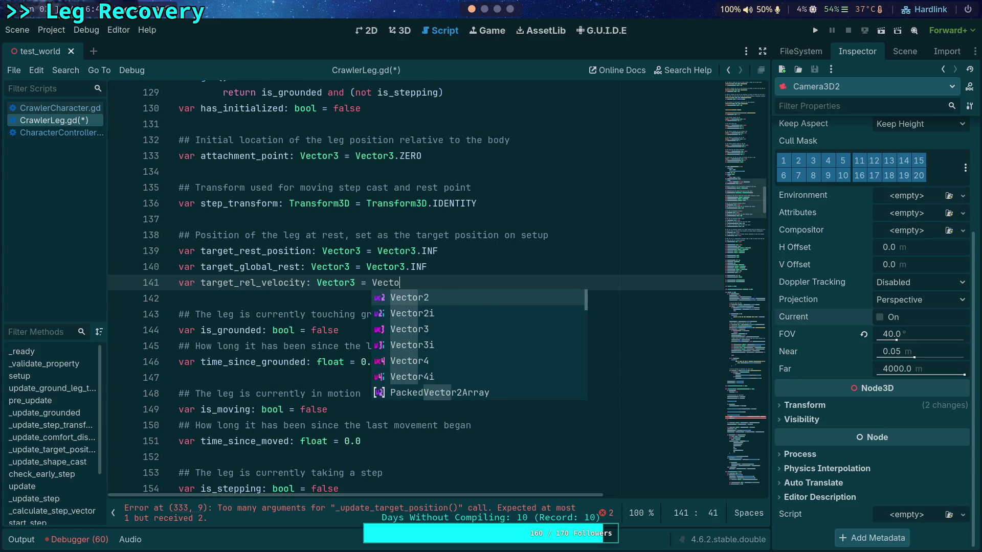
text(r3.ZERO)
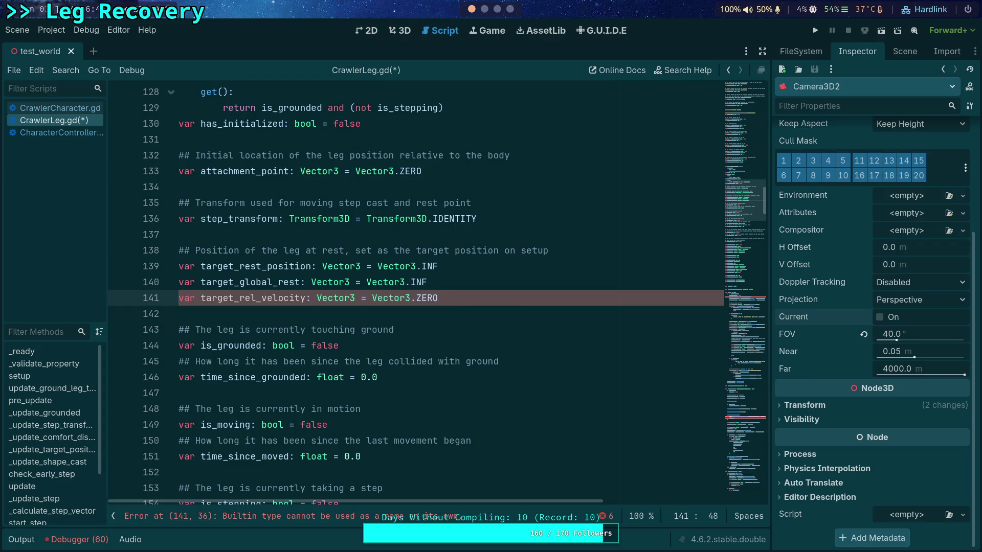
key(Return)
click(753, 316)
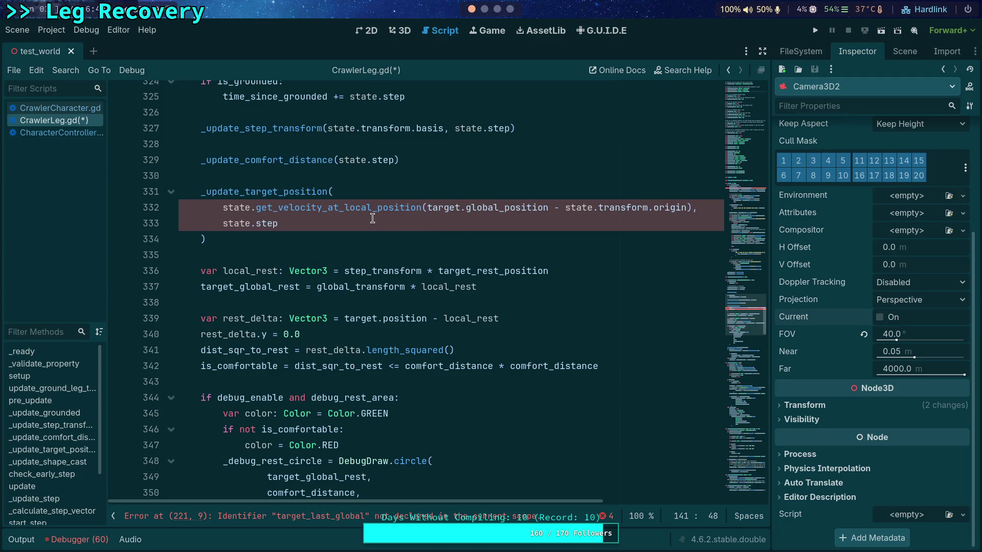
Step: Add a new target_rel_velocity line above the _update_target_position call in pre_update
scroll(340, 234, up, 2)
click(336, 273)
scroll(405, 280, up, 2)
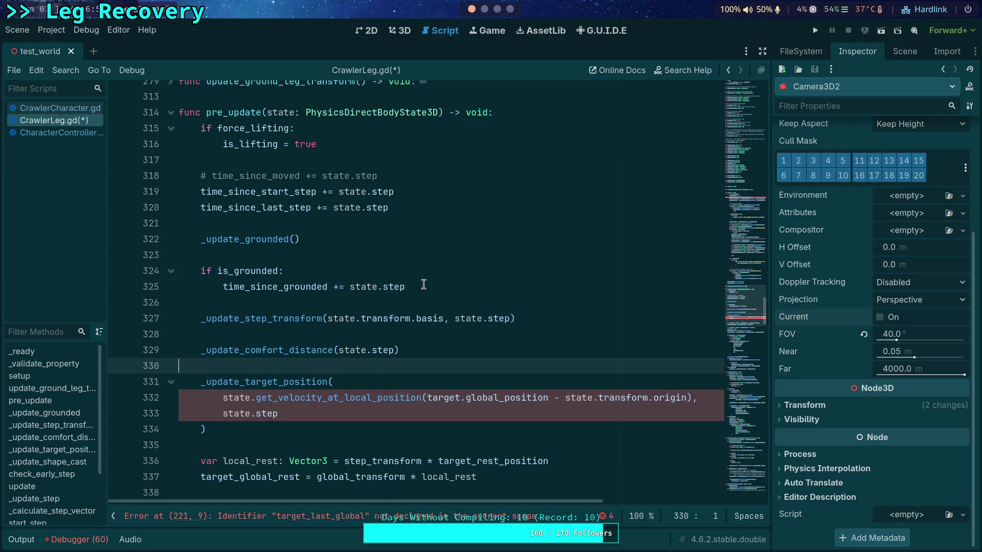
scroll(415, 283, up, 2)
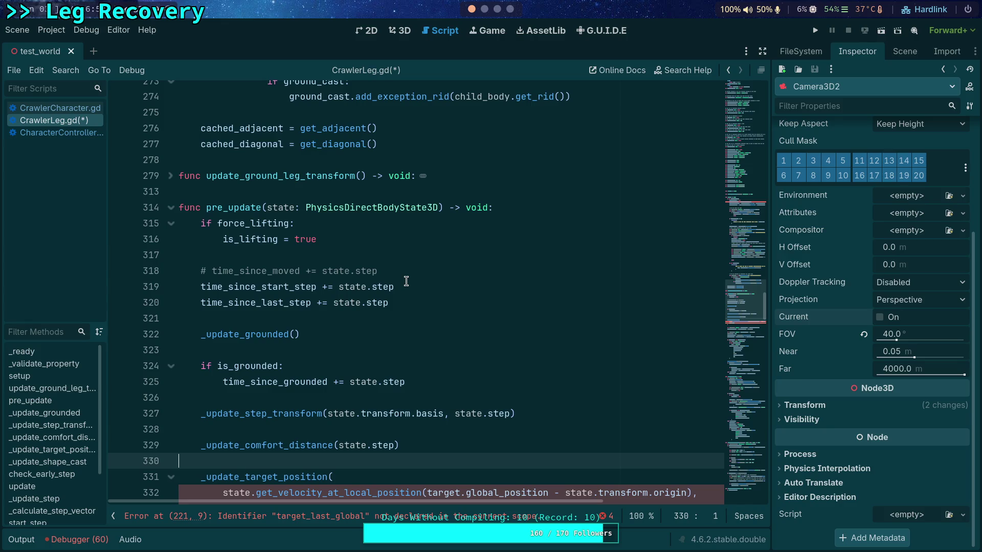
scroll(406, 281, down, 15)
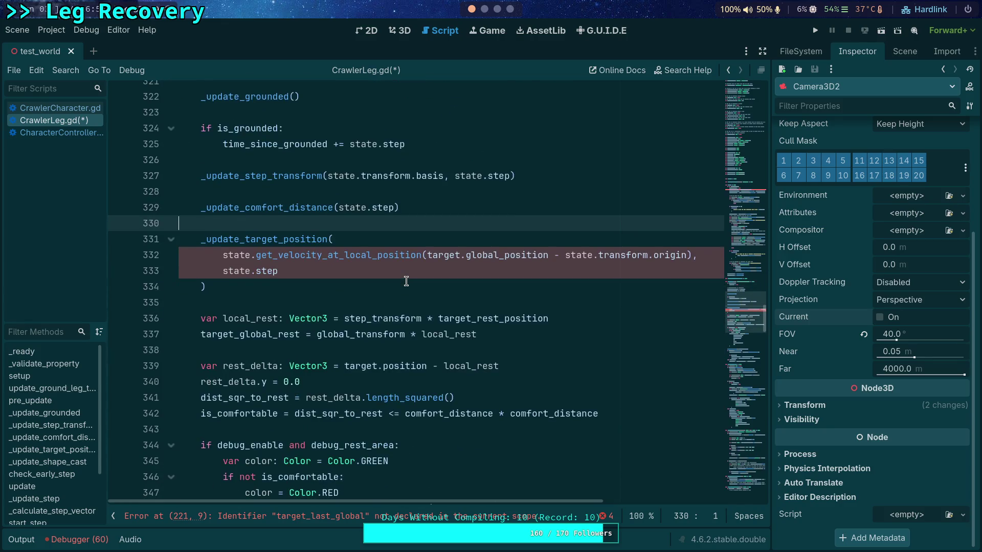
scroll(406, 281, up, 1)
key(Return)
text(target_l)
key(BackSpace)
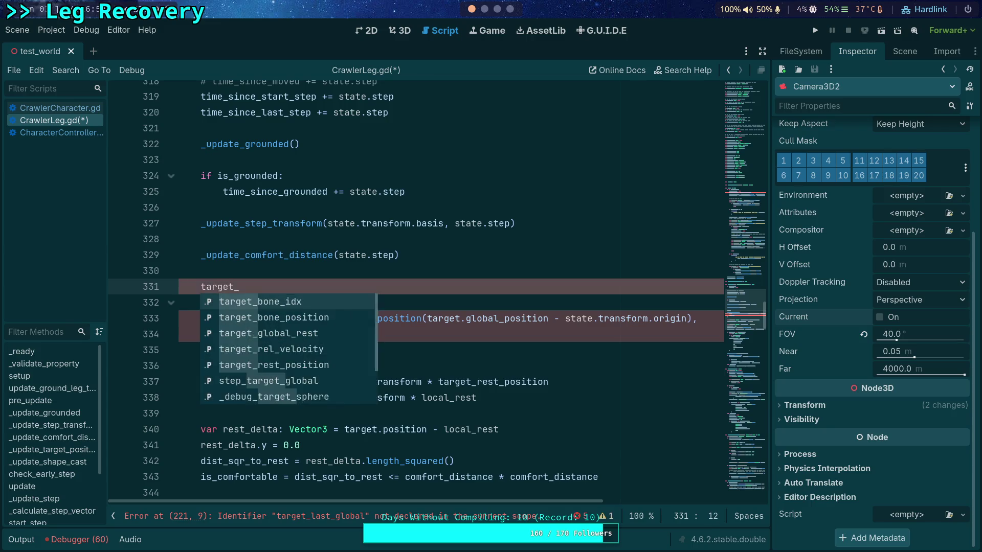
text(re)
key(Return)
Step: Assign the velocity expression to target_rel_velocity and reduce the call to _update_target_position(state.step)
drag(224, 320, 691, 320)
key(ctrl+c)
key(BackSpace)
click(358, 287)
text(=)
key(ctrl+v)
scroll(343, 500, left, 5)
key(Delete)
key(End)
key(Delete)
click(396, 318)
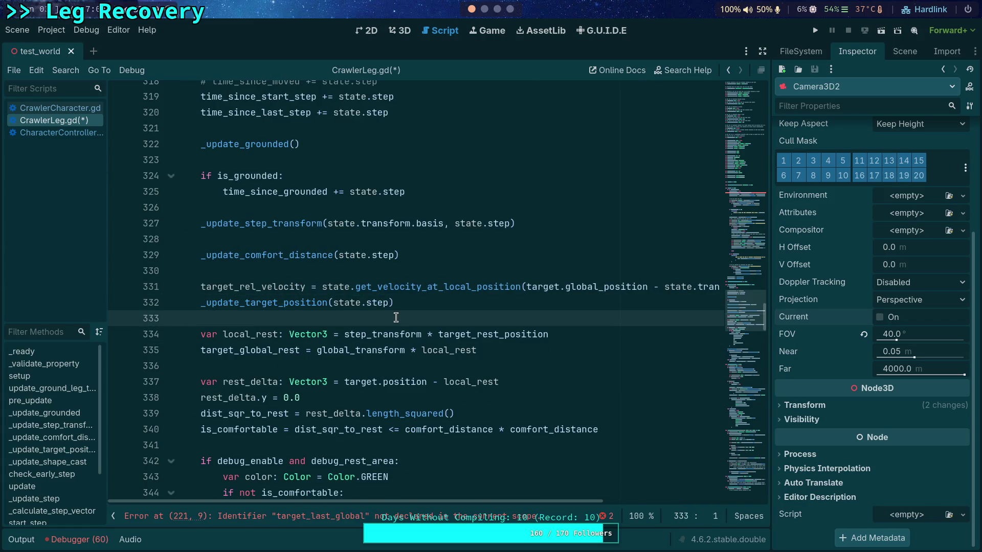
Step: Delete the leftover target_last_global assignments on lines 221 and 542
drag(747, 310, 755, 247)
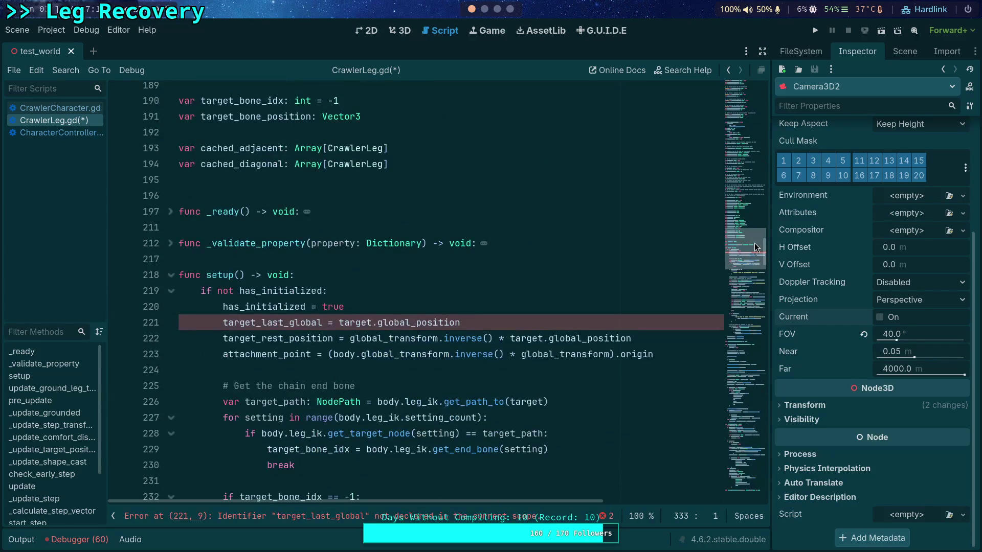
drag(499, 324, 493, 310)
key(BackSpace)
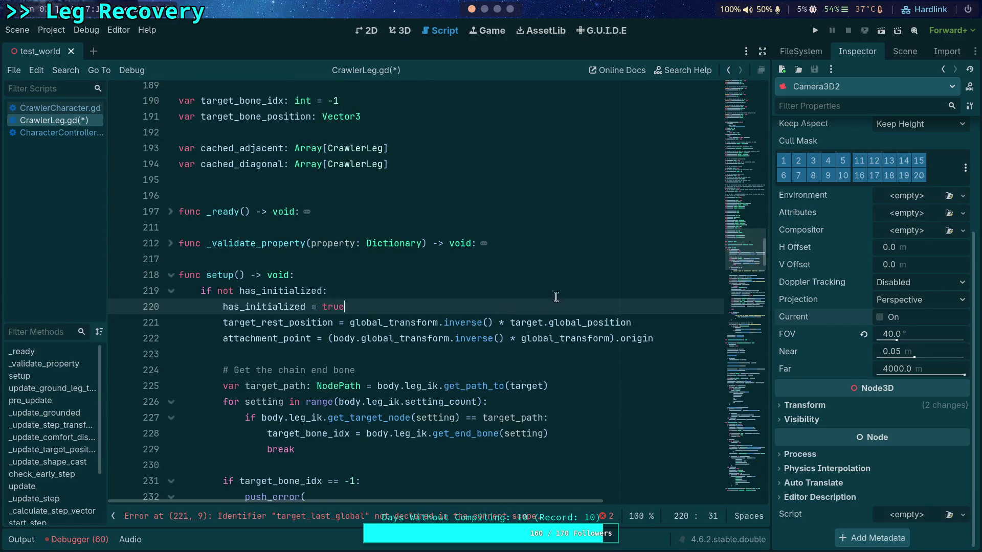
drag(747, 250, 757, 452)
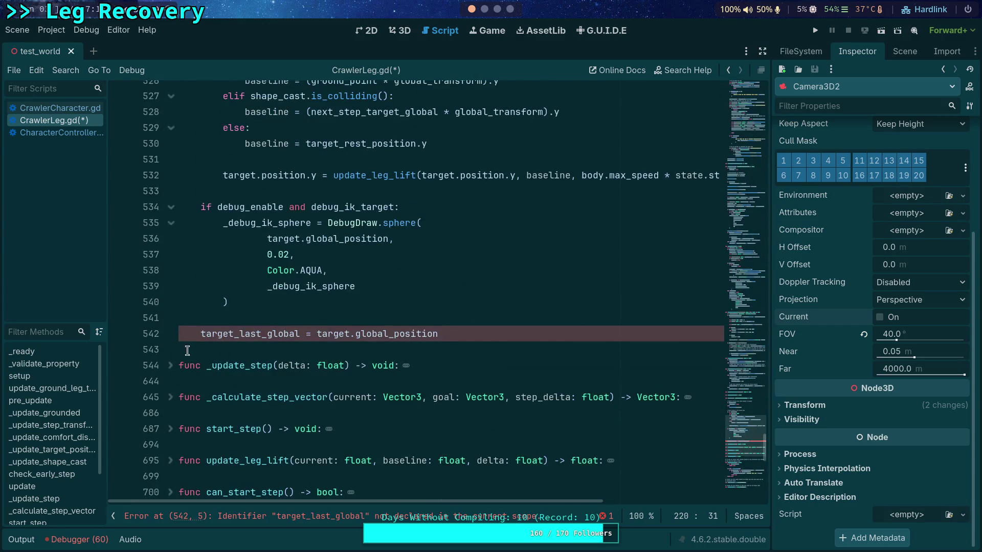
drag(484, 334, 480, 319)
key(BackSpace)
key(BackSpace)
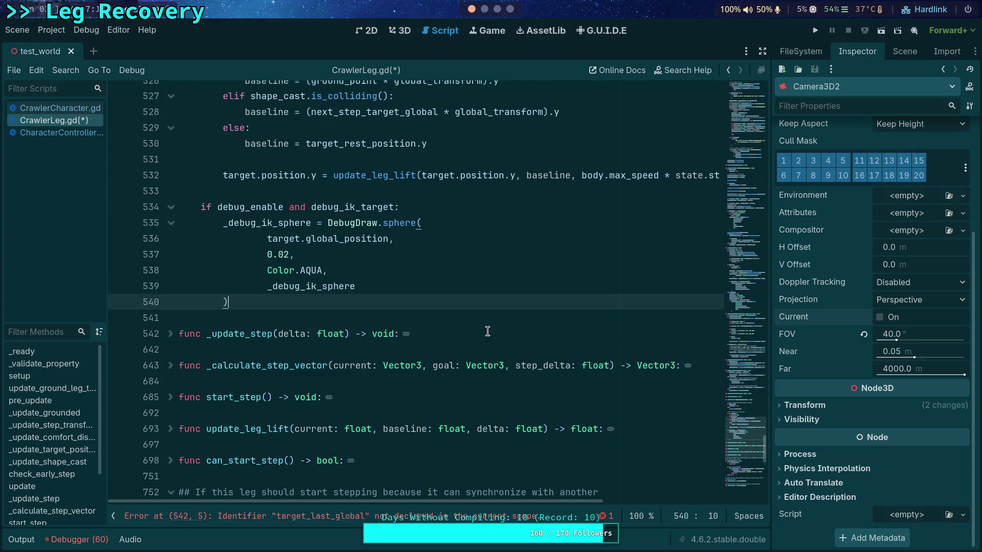
scroll(491, 335, up, 10)
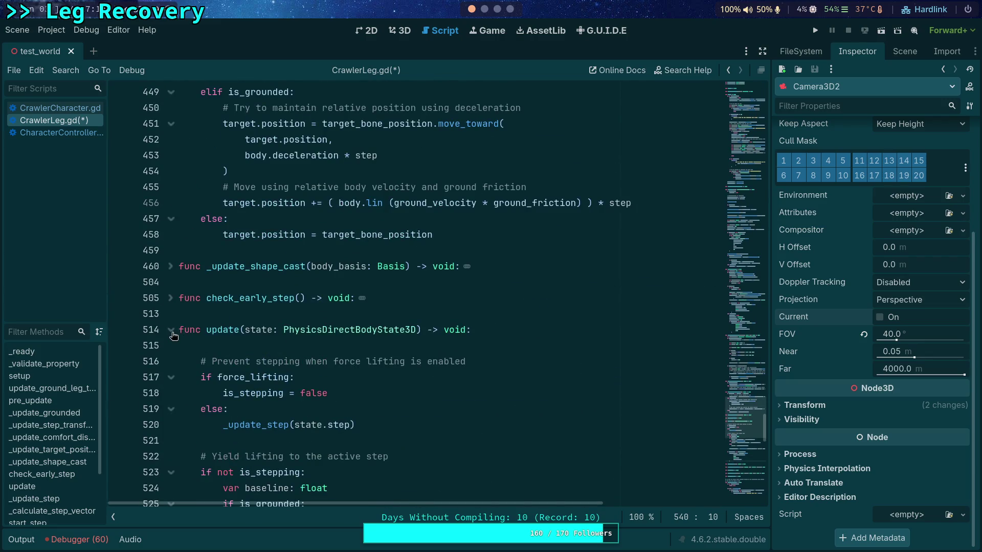
Step: Collapse update() and select the body.lin term on line 456
click(172, 331)
scroll(266, 337, up, 4)
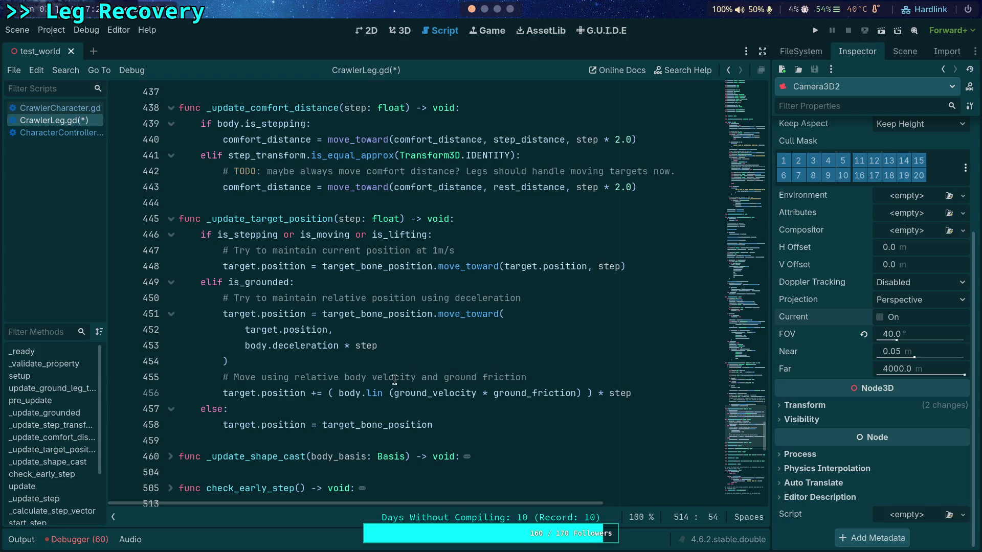
drag(336, 392, 382, 392)
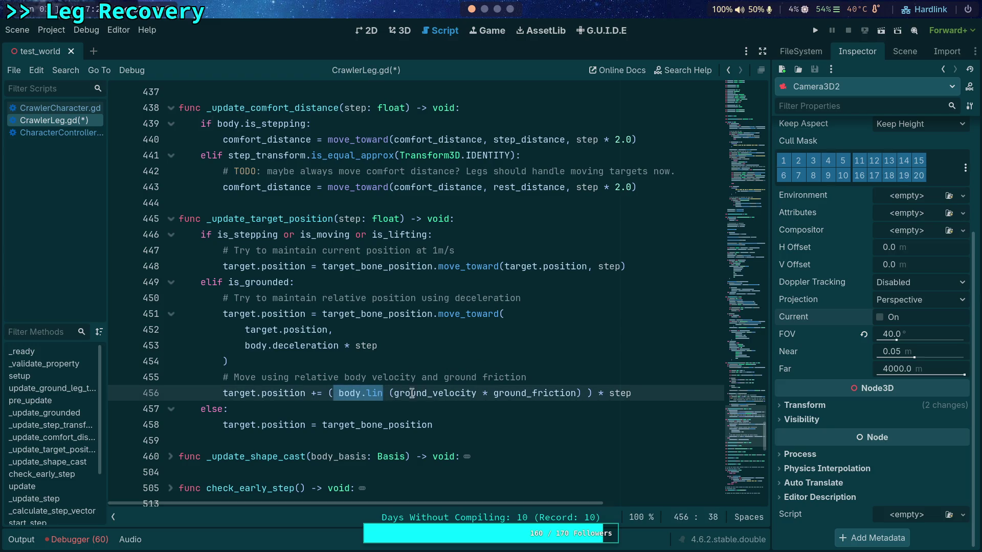
mouse_move(442, 396)
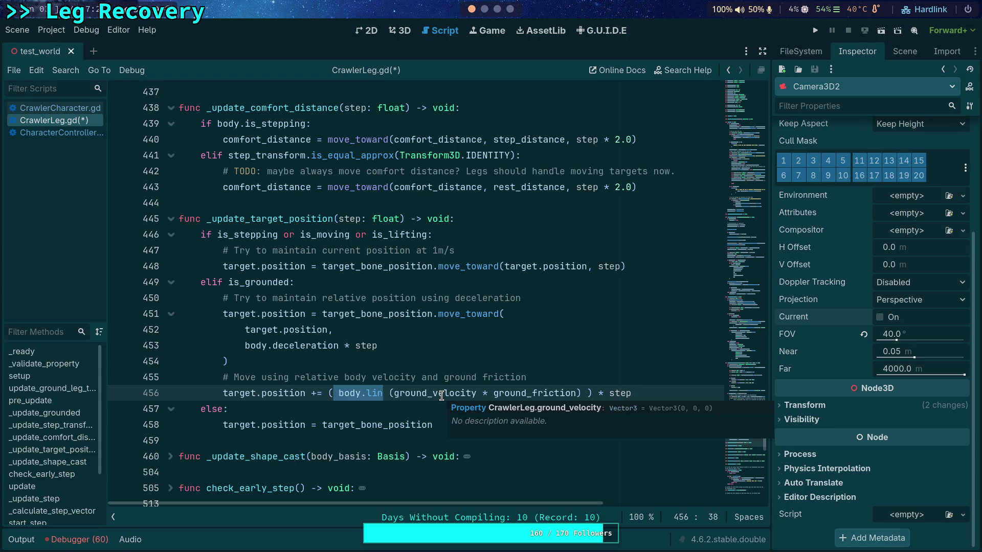
text(-)
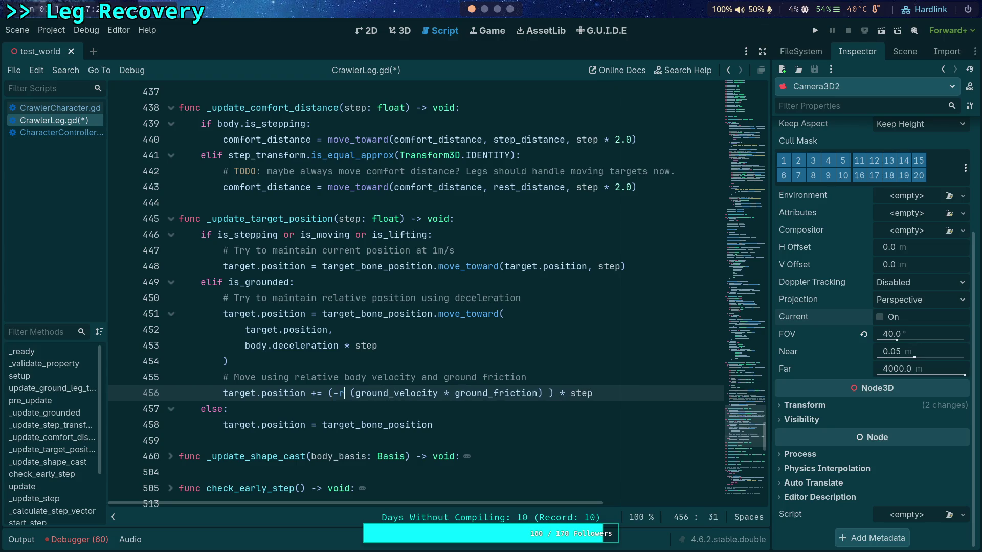
key(Left)
Step: Replace it with '-target_rel_velocity +' and save CrawlerLeg.gd
scroll(287, 341, up, 15)
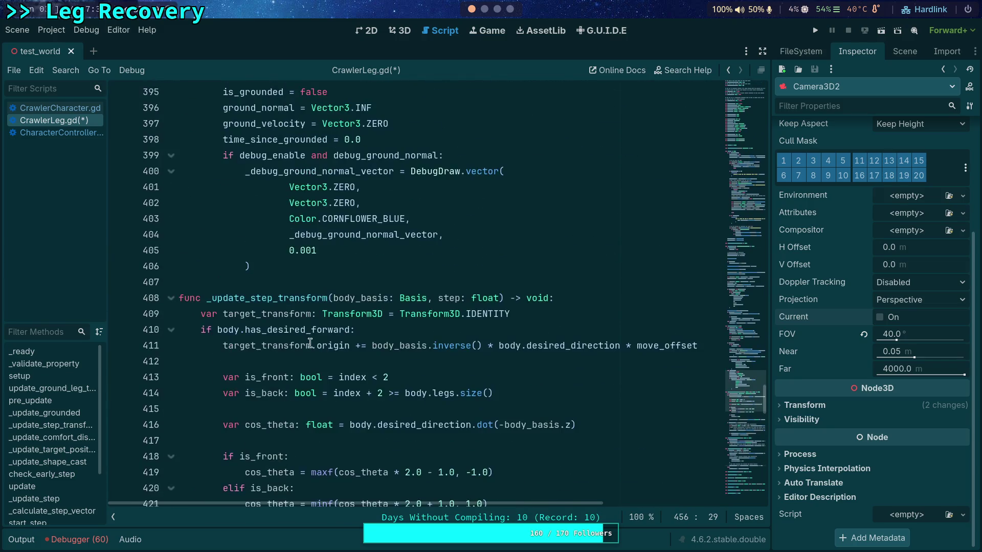
scroll(287, 341, up, 15)
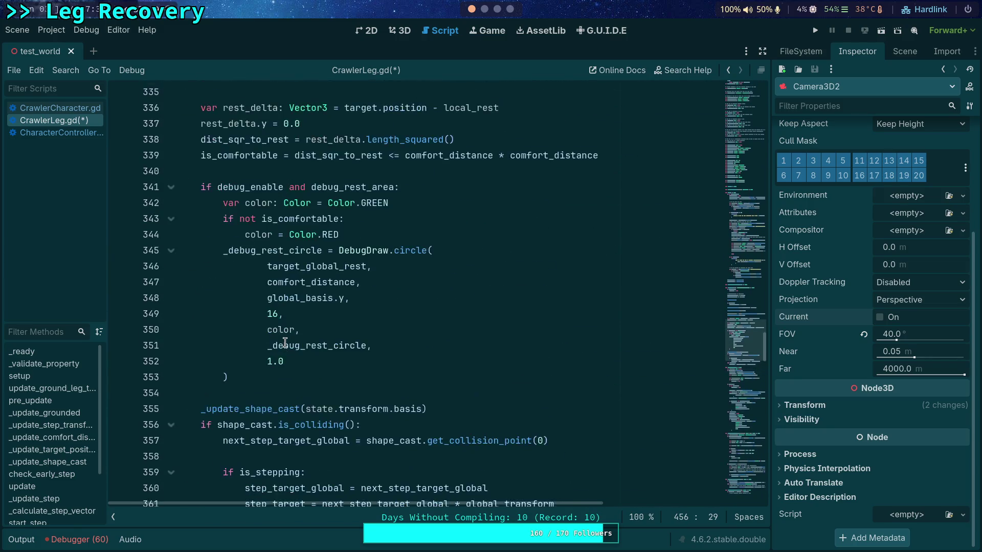
scroll(286, 342, up, 1)
scroll(286, 343, up, 2)
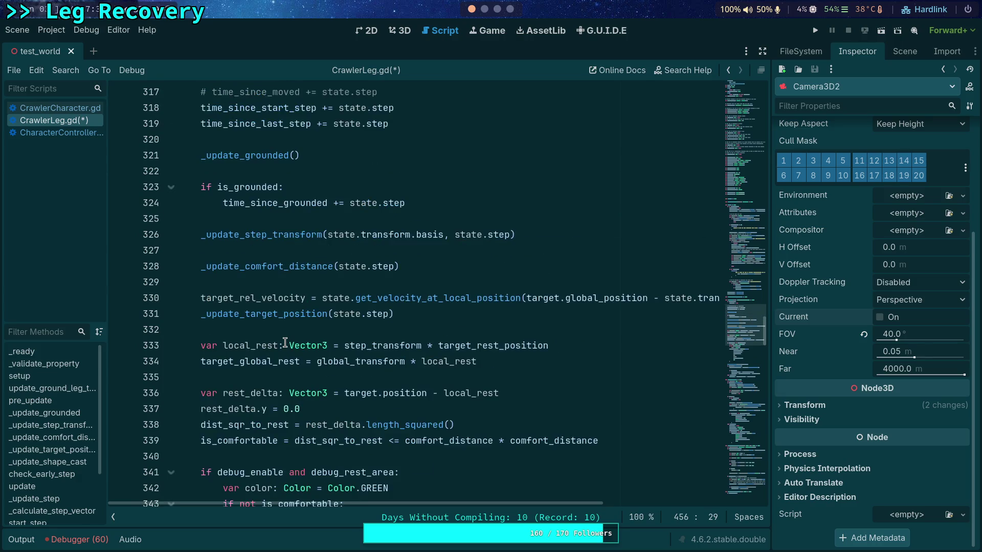
drag(761, 333, 765, 444)
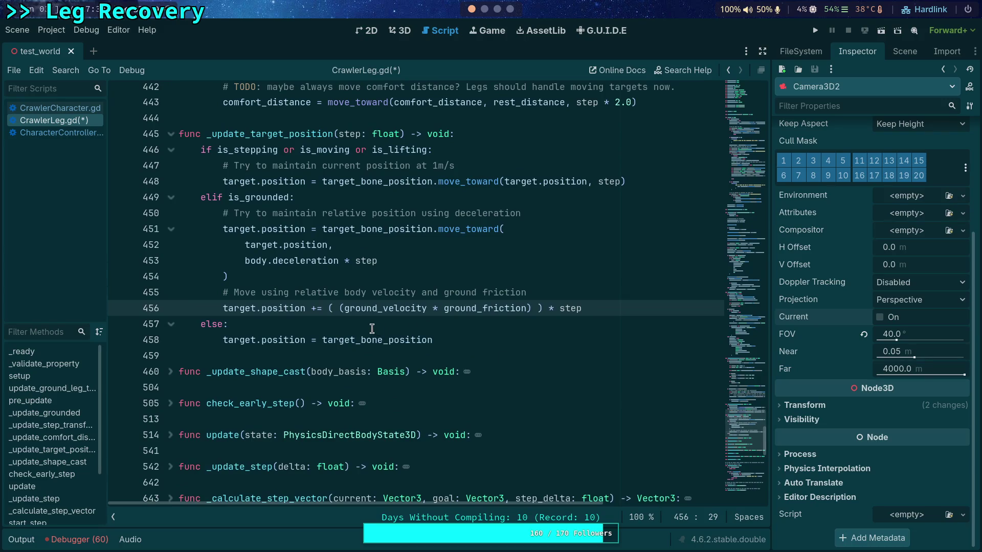
text(-)
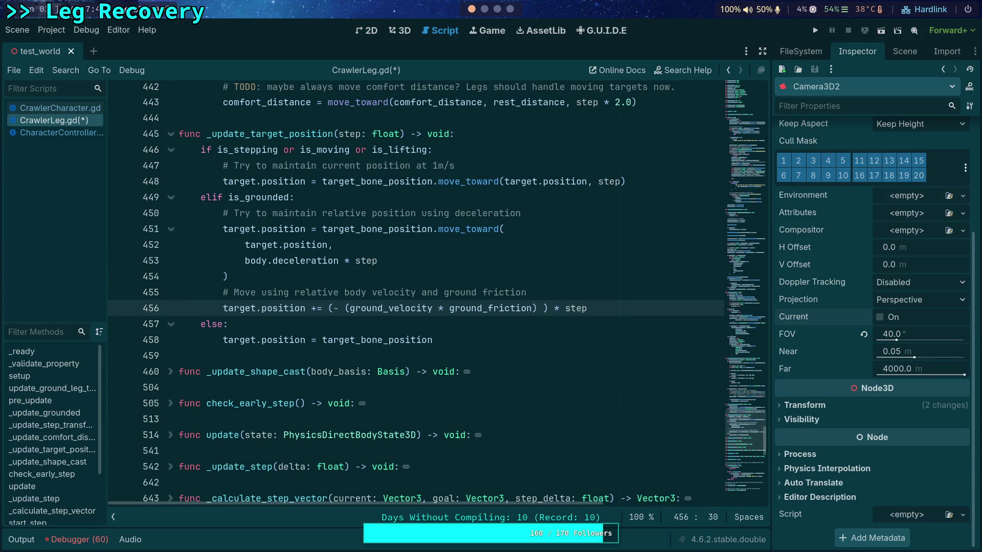
text(tar)
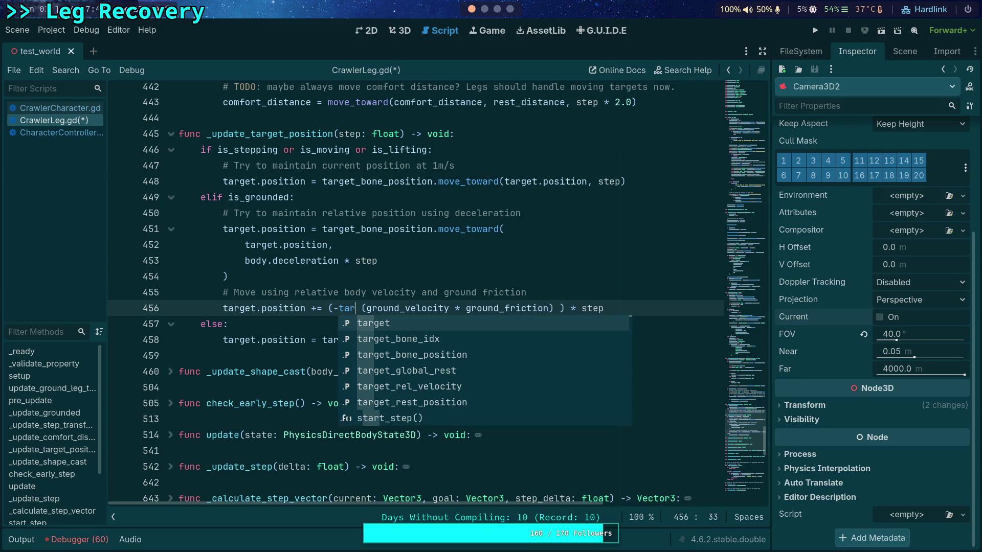
key(Down)
key(Down)
key(Down)
key(Return)
text(+)
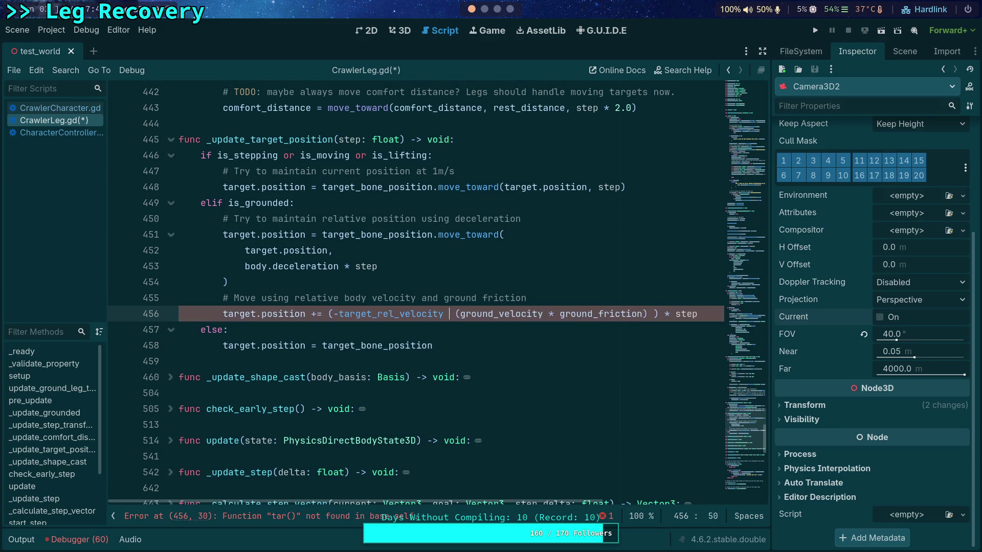
click(624, 394)
key(ctrl+s)
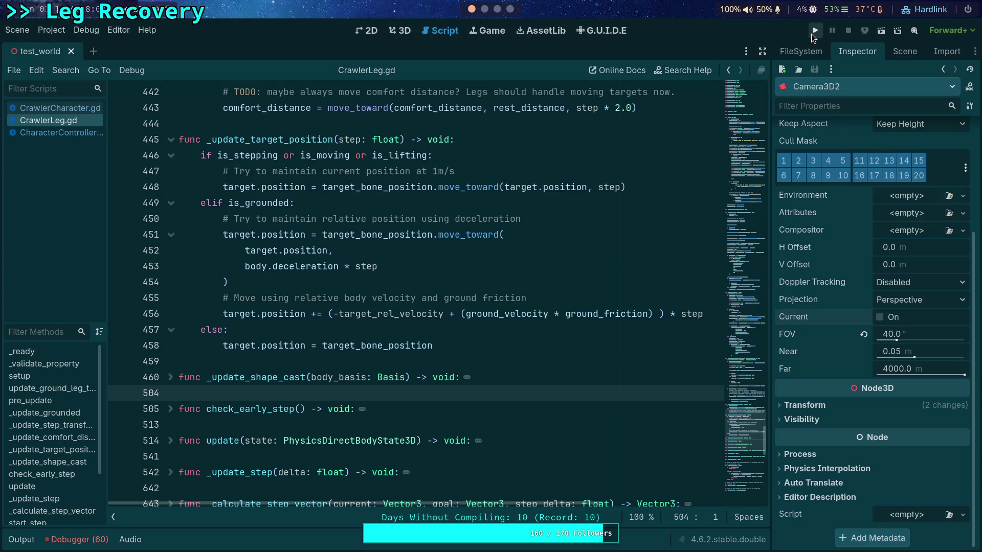
click(815, 30)
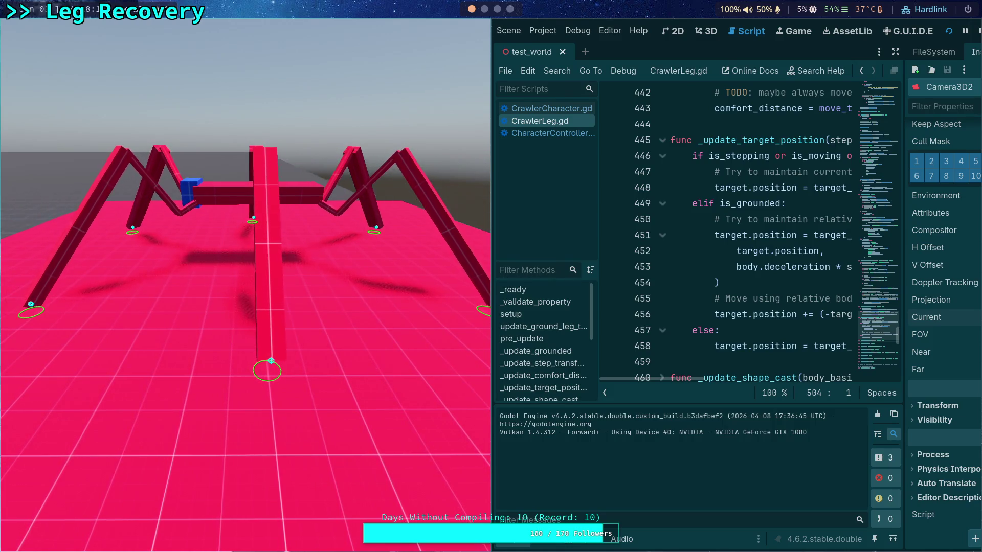
click(978, 31)
click(28, 542)
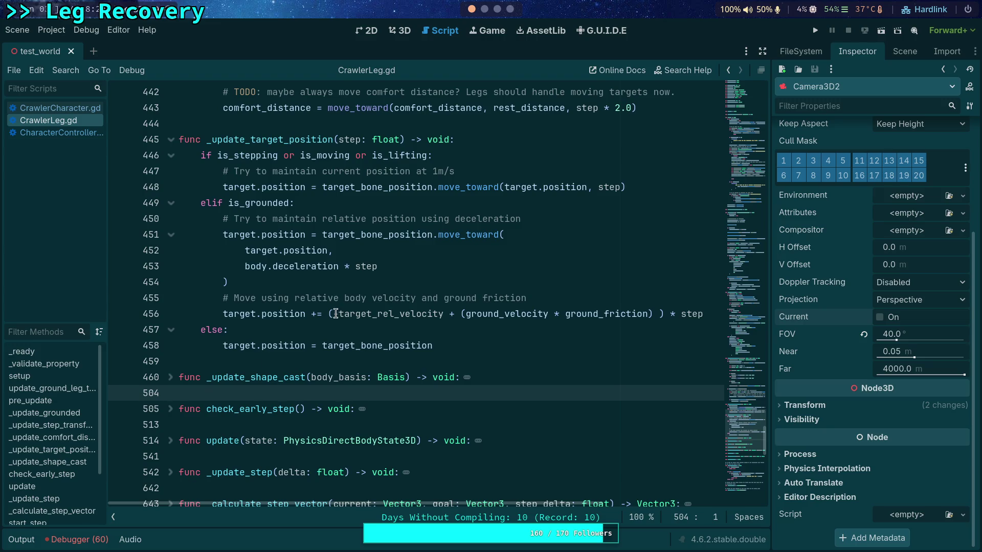
click(316, 314)
Step: Rewrite line 456 as target.position -= target_rel_velocity * step, dropping the ground velocity term
key(BackSpace)
text(-)
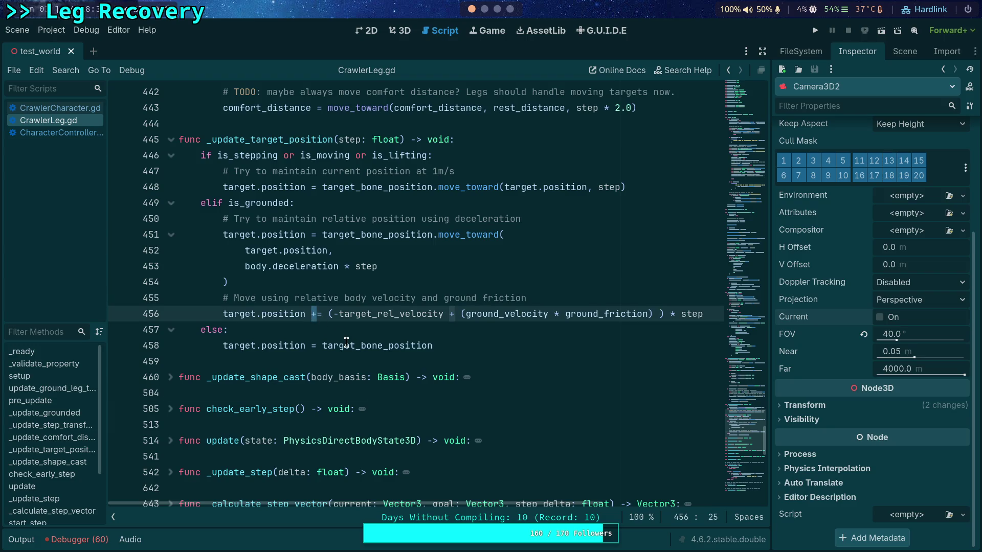
click(334, 314)
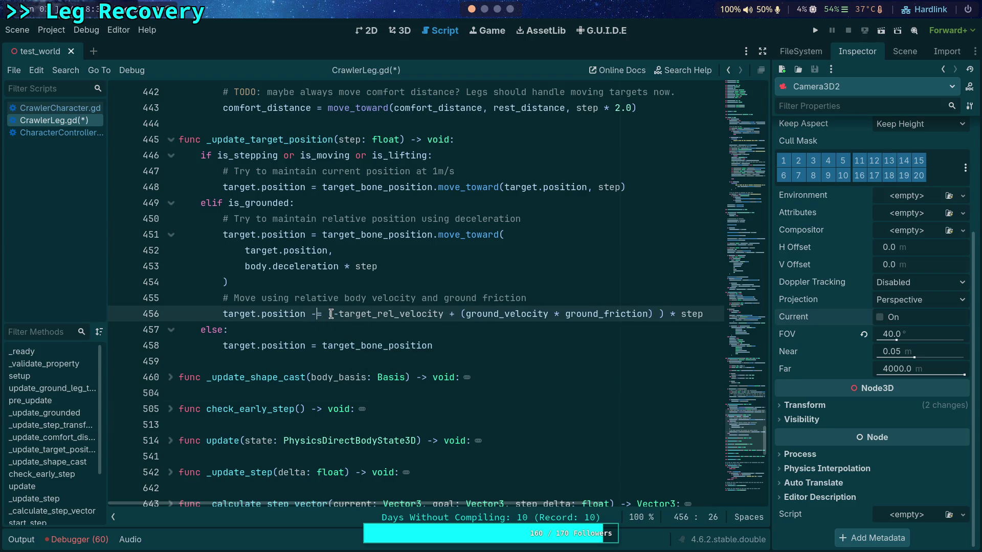
key(BackSpace)
drag(443, 314, 659, 314)
key(BackSpace)
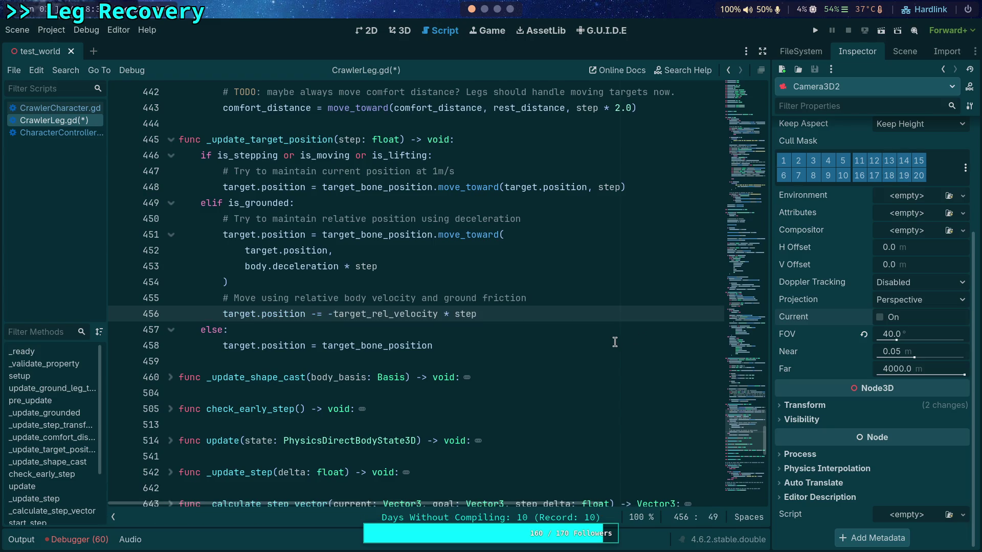
click(333, 313)
key(BackSpace)
Step: Save CrawlerLeg.gd and run the project to test the crawler
click(360, 314)
key(ctrl+s)
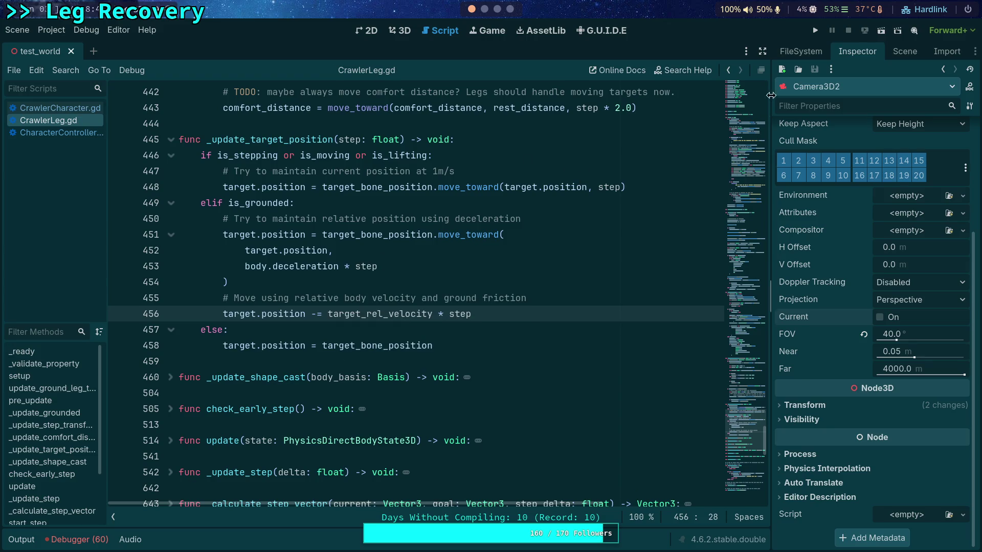
click(815, 31)
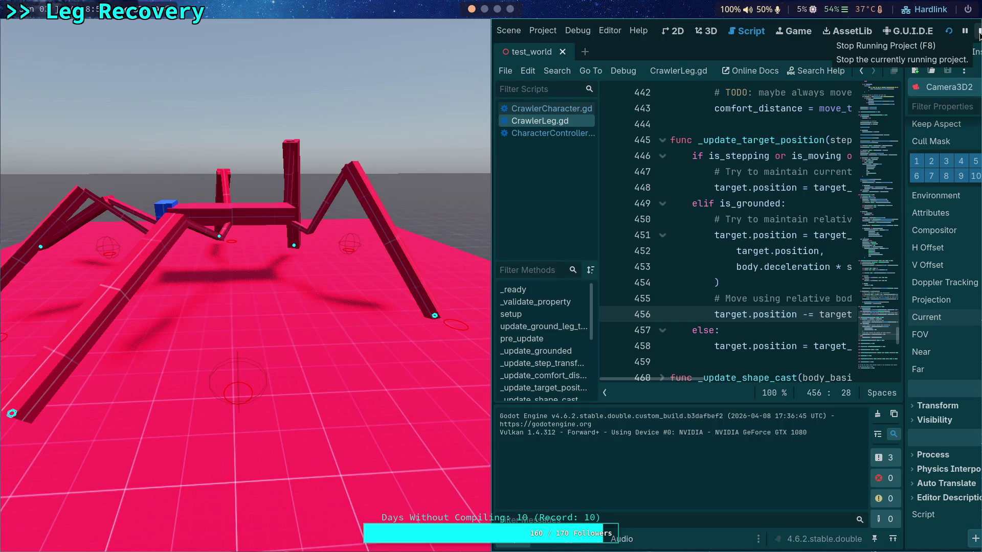
Step: Stop the test run and inspect target_rel_velocity on line 456
click(979, 34)
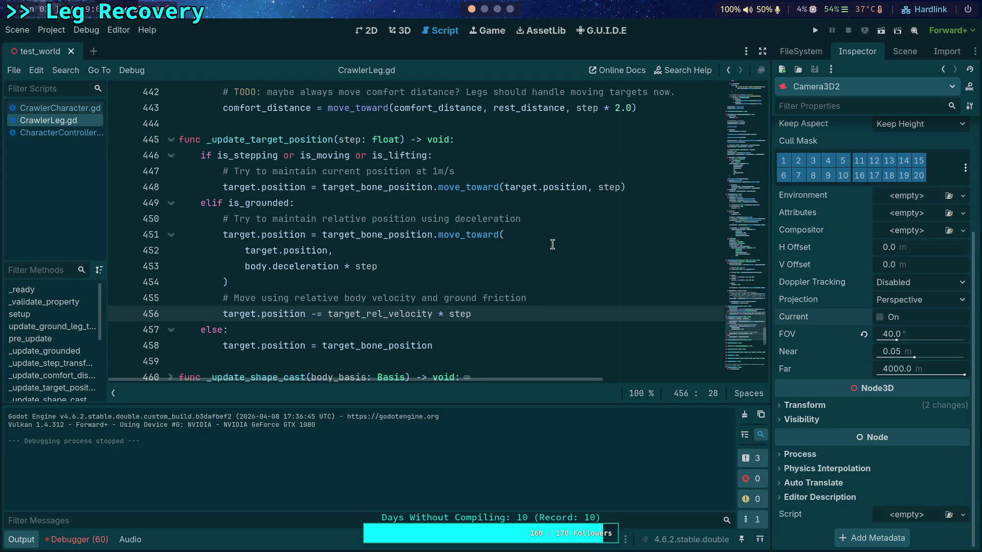
click(431, 314)
mouse_move(430, 310)
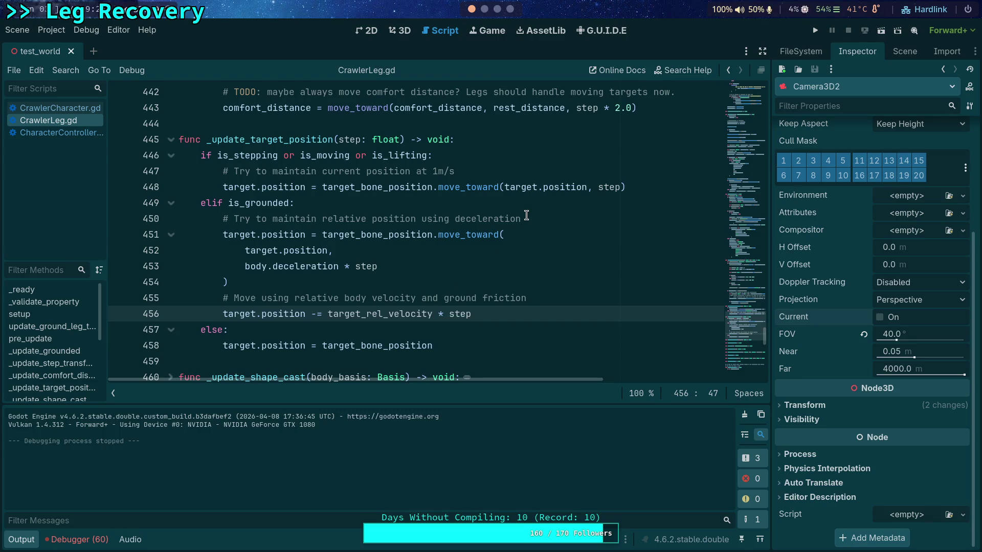
Step: Make line 456 subtract (target_rel_velocity - (ground_velocity * 1.0)) * step, save, and run the game
text(- )
text(())
key(Left)
drag(328, 313, 462, 312)
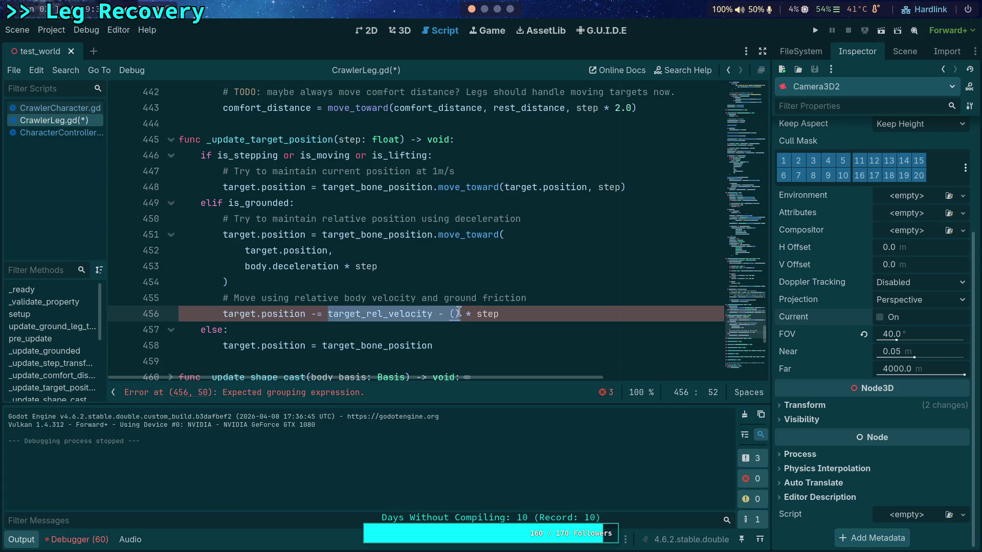
text(()
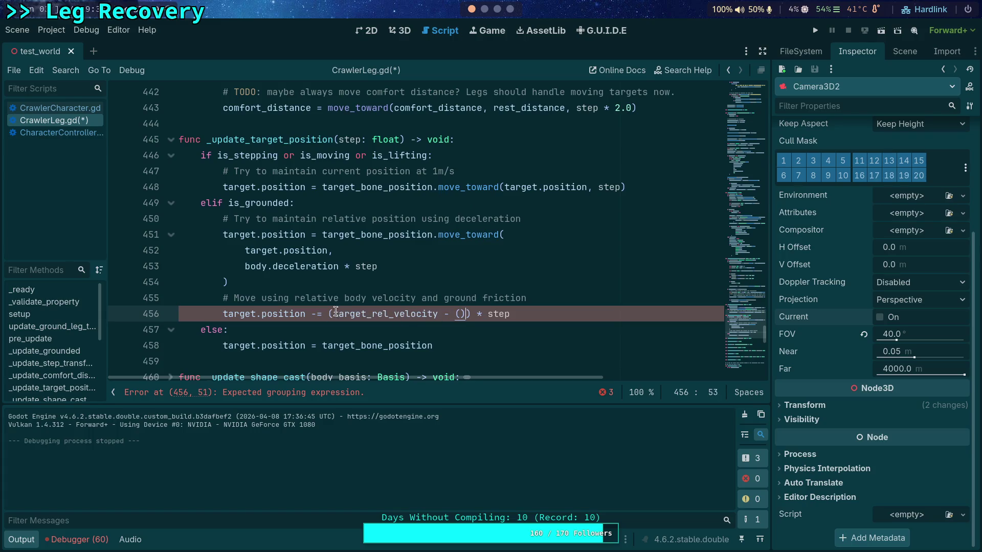
click(461, 314)
text(ground_vel)
key(Return)
text(* ground_fr)
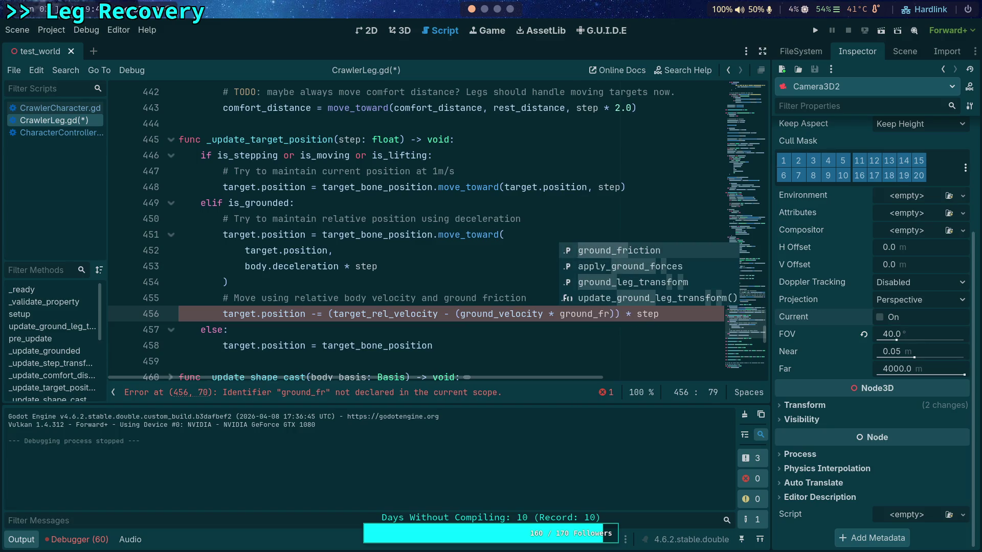
key(BackSpace)
key(BackSpace)
key(BackSpace)
key(BackSpace)
key(BackSpace)
key(BackSpace)
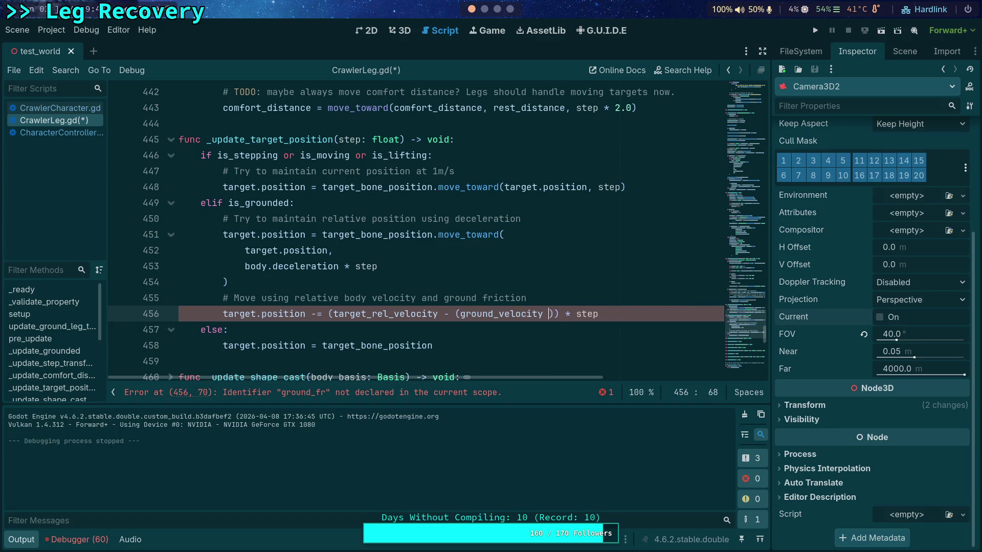
text(* 1.0)
key(ctrl+s)
click(816, 33)
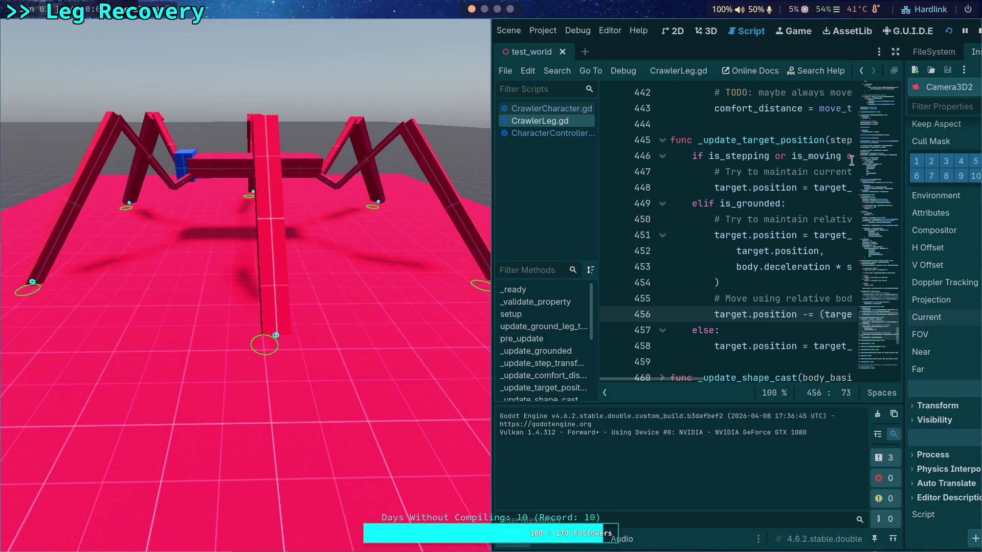
click(978, 31)
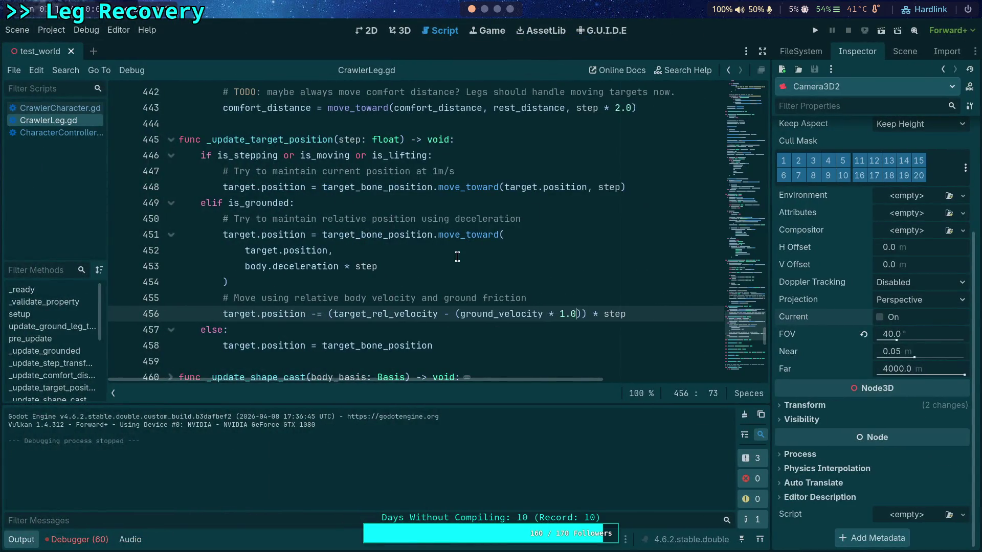
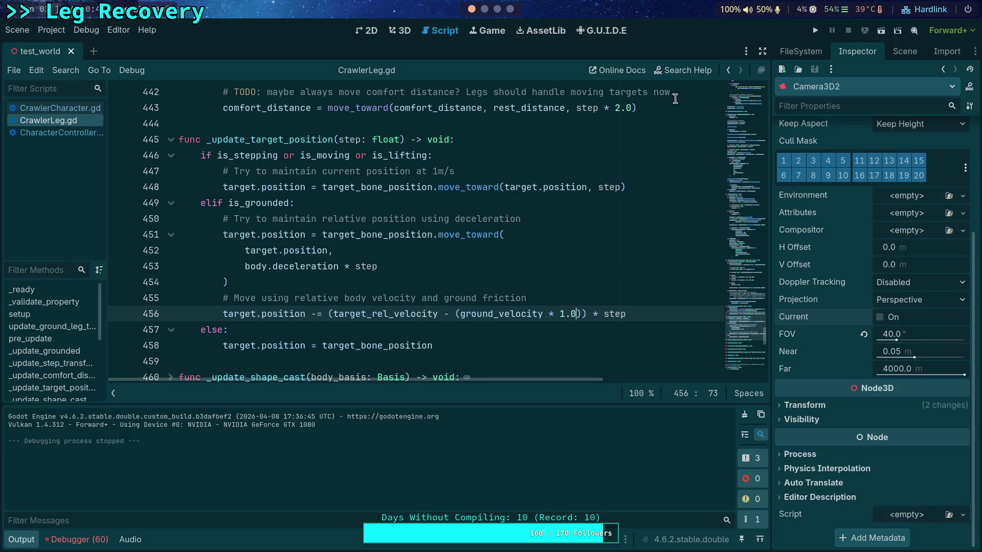
Step: Test-run the game, driving the crawler forward with S, then stop it
click(816, 30)
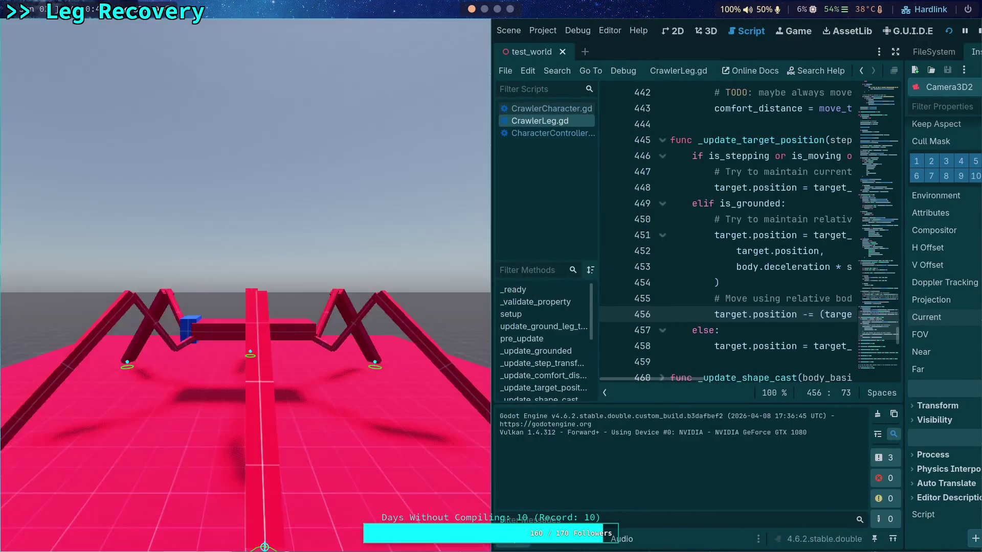
key(s)
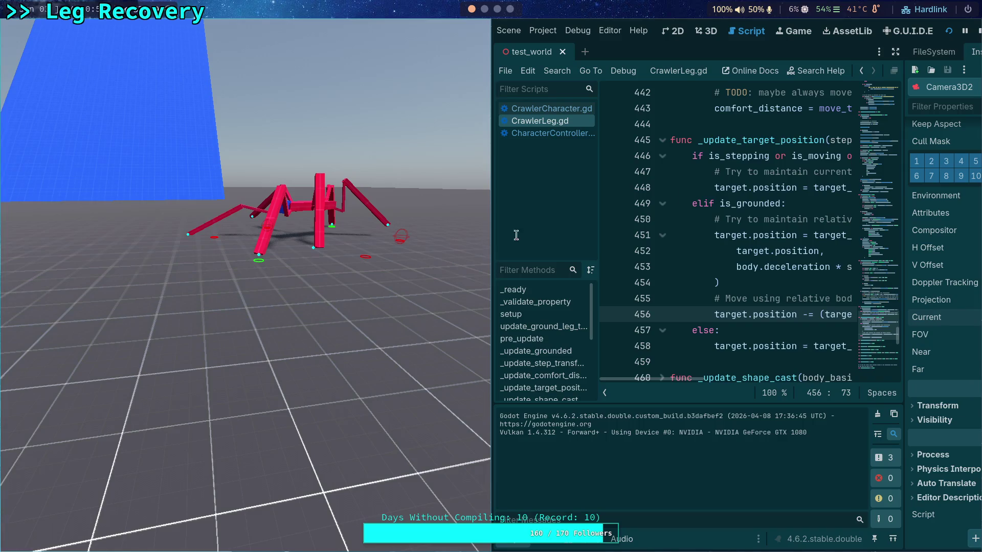
click(977, 32)
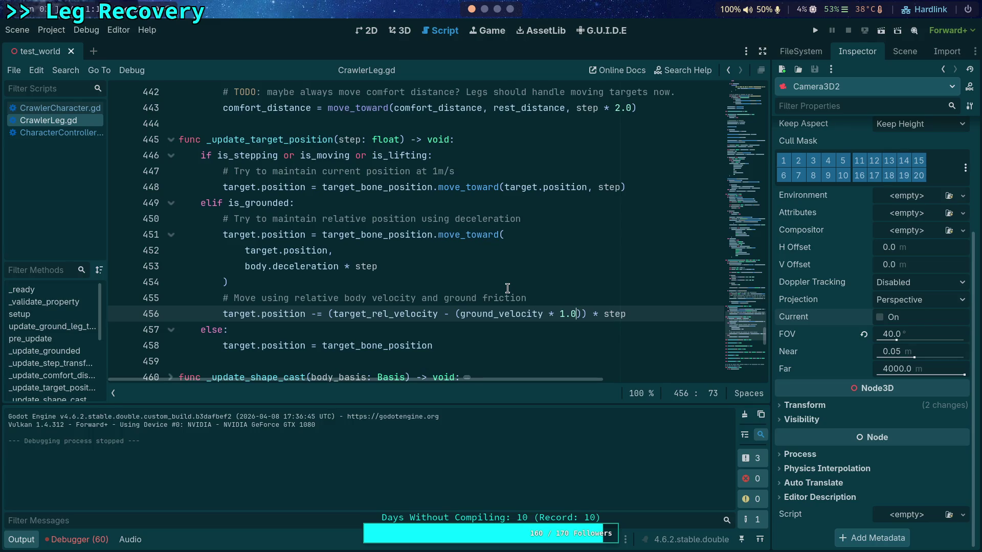
Step: Fold the _update_step_transform function in CrawlerLeg.gd
double_click(382, 314)
scroll(358, 323, up, 3)
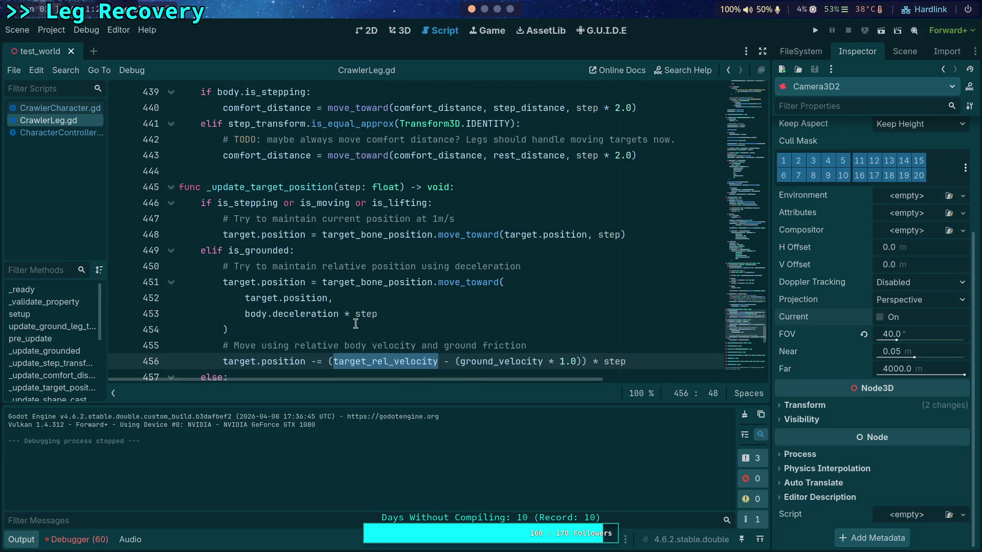
scroll(364, 275, up, 1)
scroll(364, 275, up, 15)
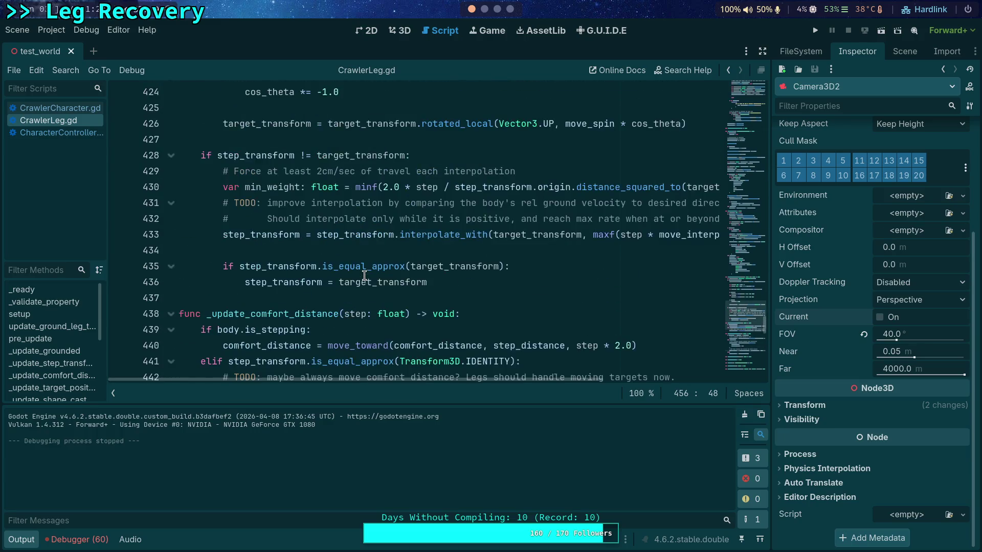
scroll(364, 276, up, 6)
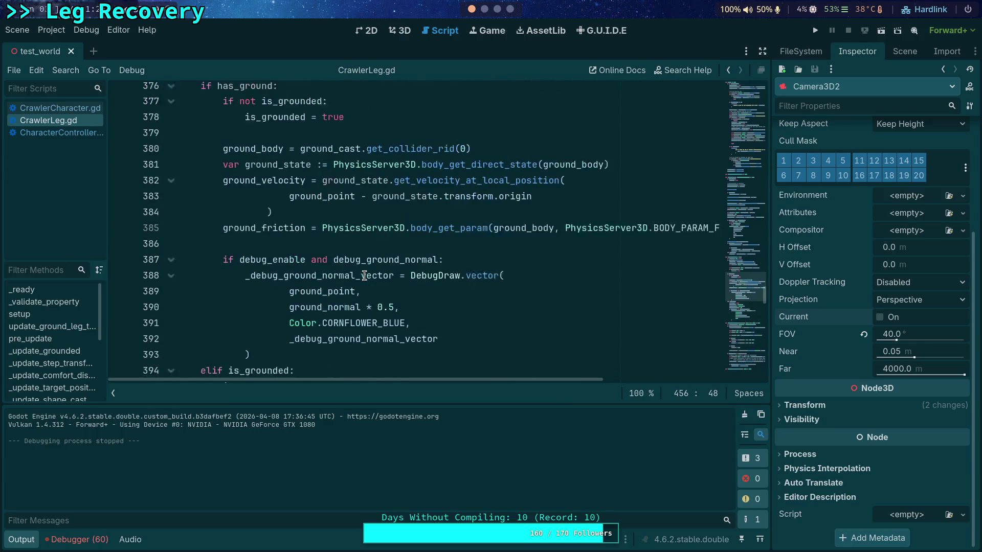
scroll(307, 282, down, 8)
click(171, 220)
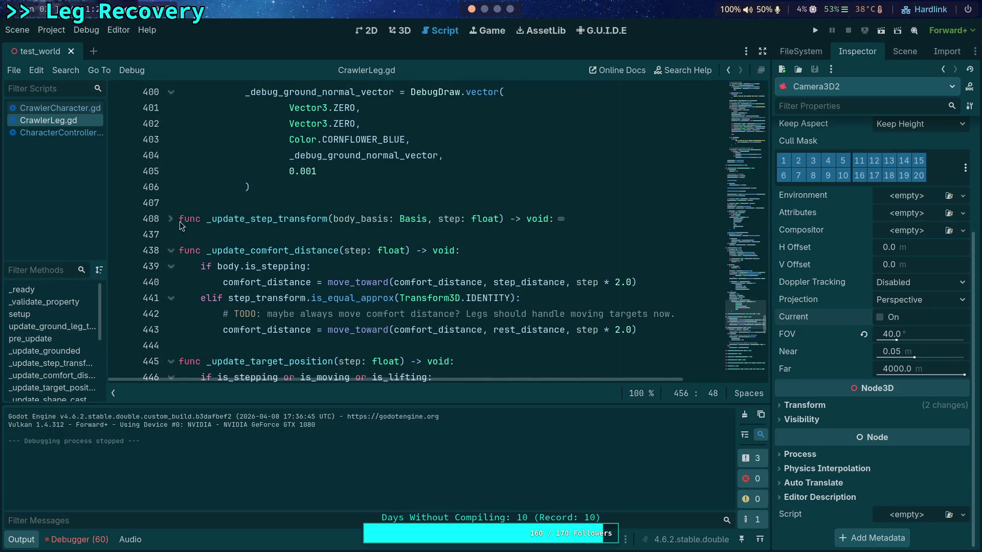
scroll(253, 243, up, 14)
scroll(252, 242, up, 2)
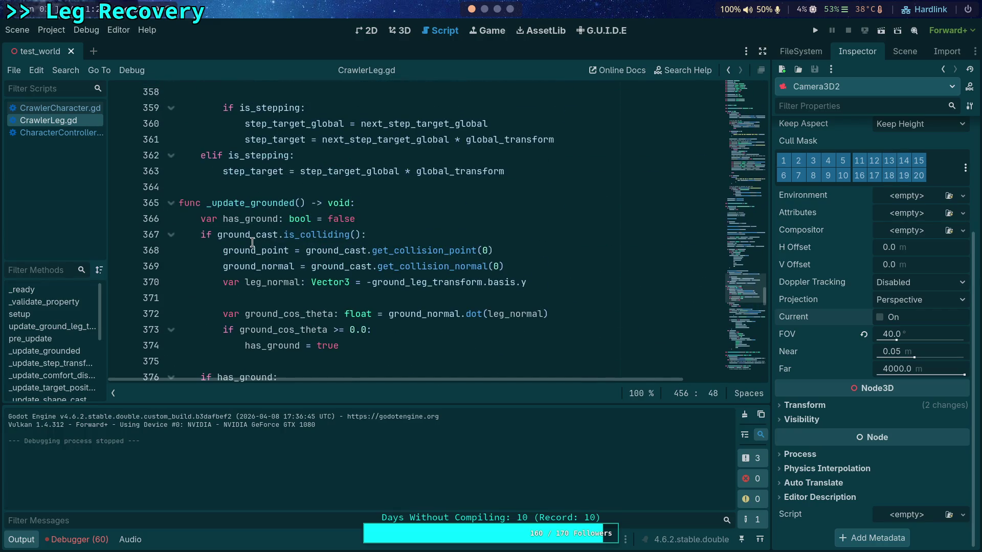
scroll(307, 246, down, 6)
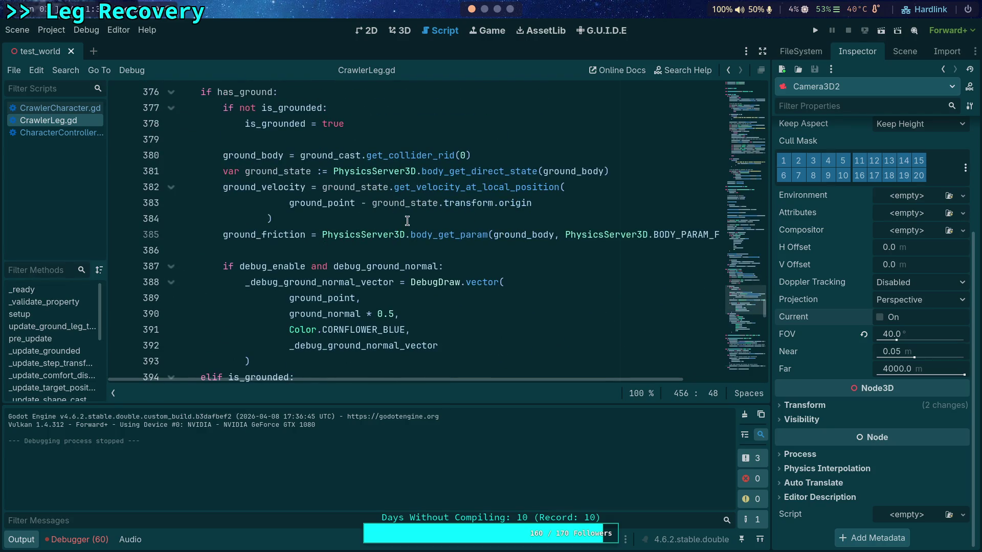
Step: Fold the _update_grounded function
double_click(261, 188)
scroll(333, 212, down, 4)
scroll(334, 211, up, 10)
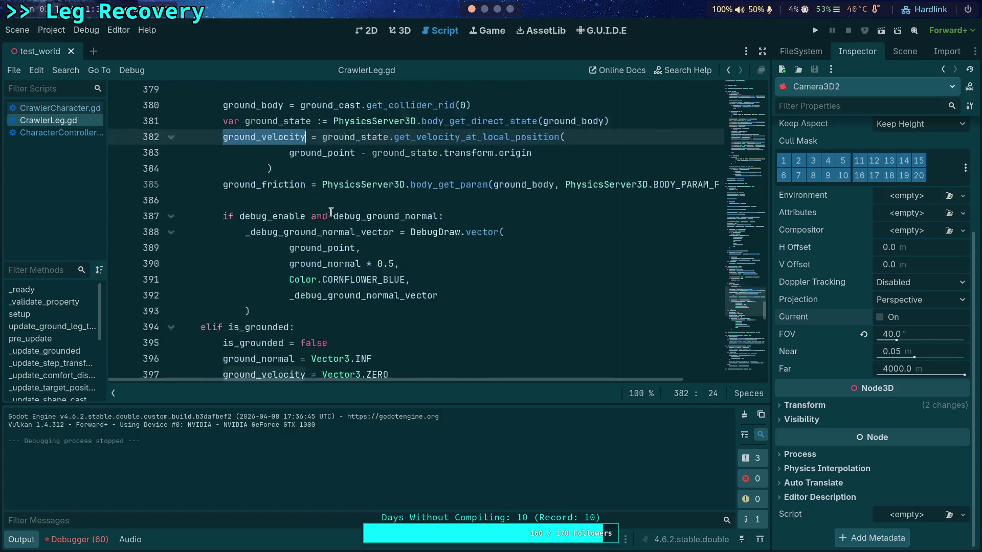
click(171, 188)
scroll(261, 210, up, 2)
scroll(261, 210, up, 2)
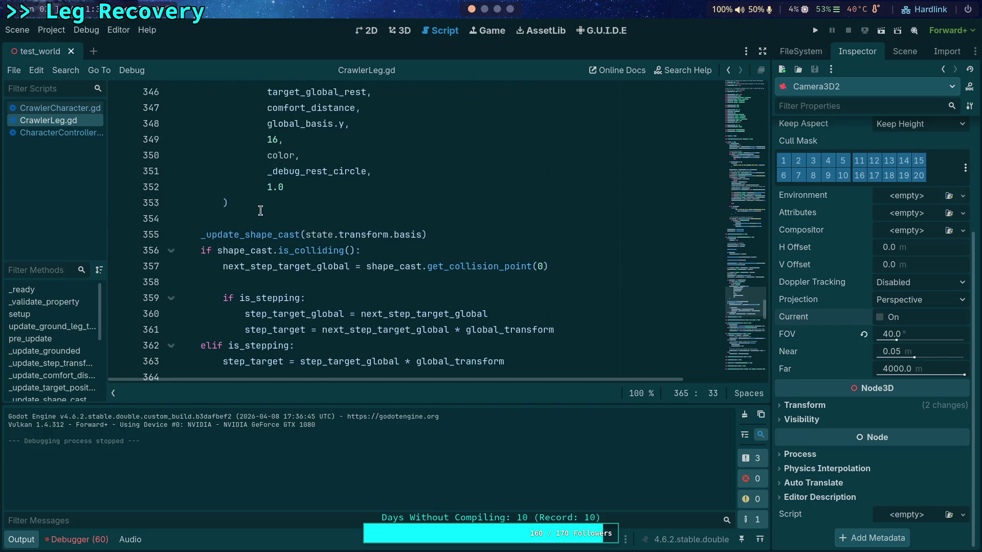
scroll(261, 210, down, 5)
Step: Fold the _update_comfort_distance function
click(297, 156)
scroll(297, 162, up, 4)
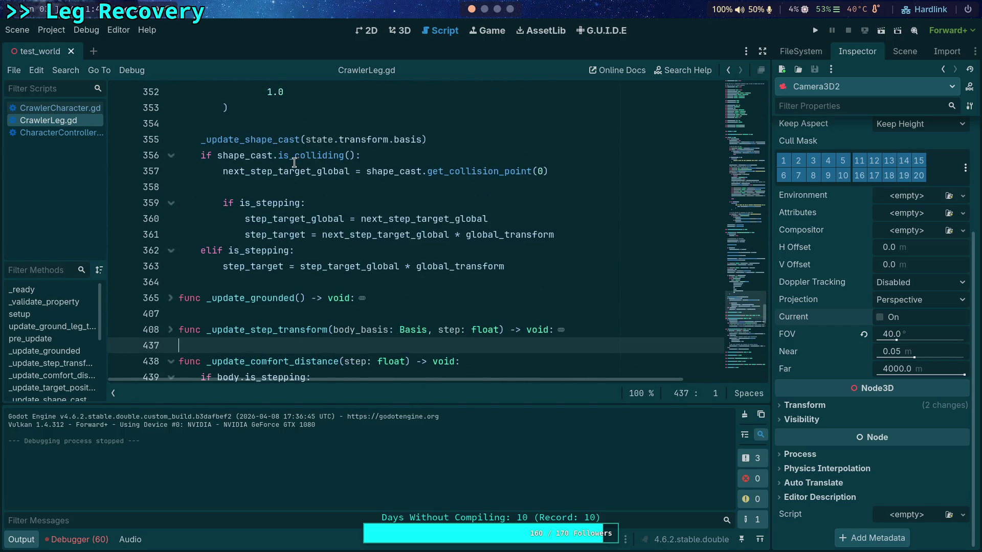
scroll(297, 162, up, 10)
scroll(233, 186, up, 4)
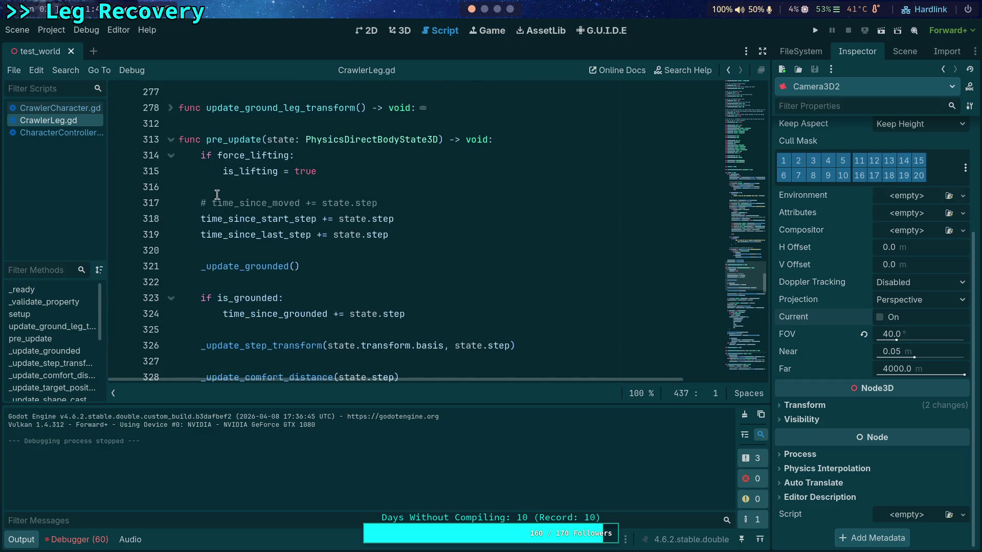
scroll(234, 187, down, 20)
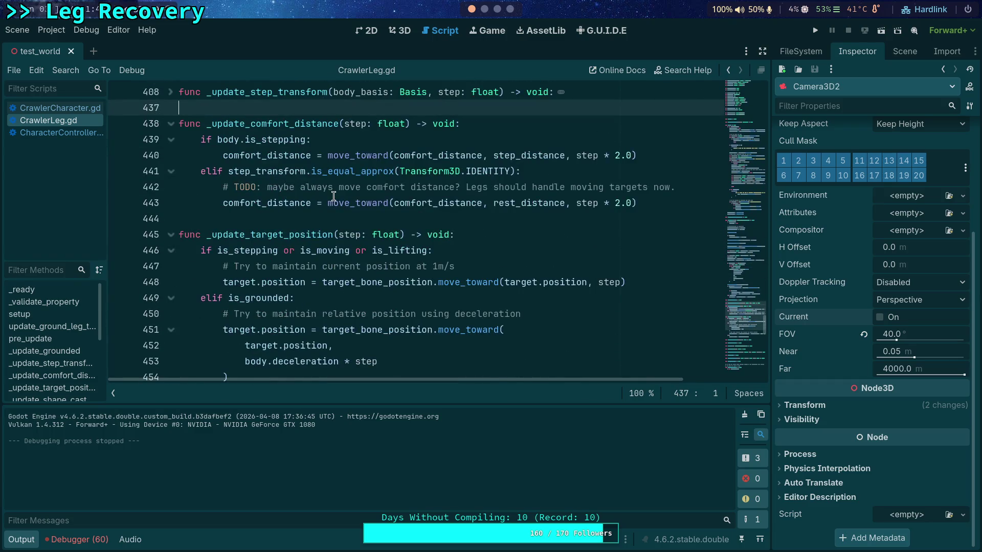
click(171, 124)
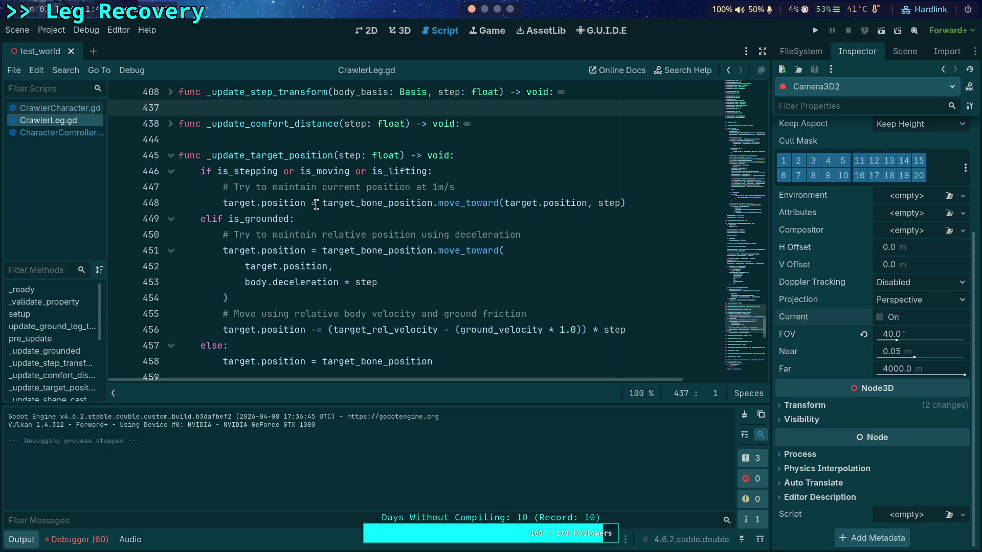
scroll(316, 204, down, 4)
click(350, 188)
scroll(354, 186, up, 4)
scroll(395, 218, up, 1)
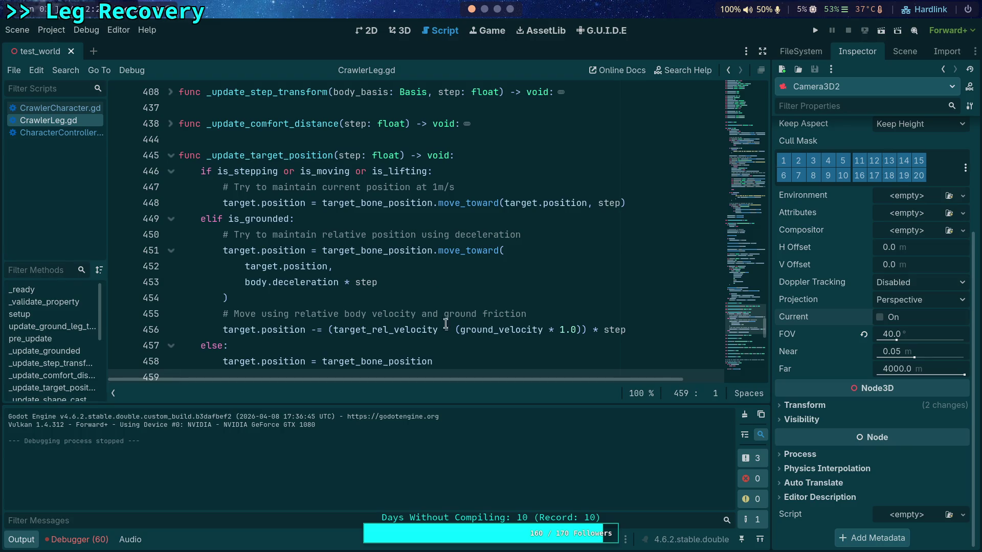
Step: Remove the '- (ground_velocity * 1.0))' term and its opening parenthesis from line 456
mouse_move(443, 328)
mouse_down()
mouse_move(604, 327)
mouse_move(588, 329)
mouse_up()
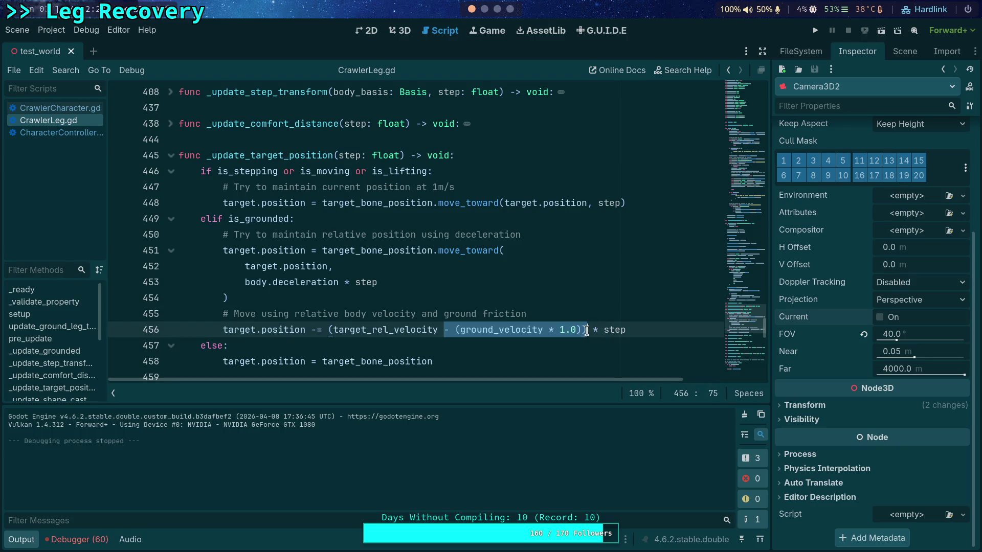
key(Delete)
click(331, 329)
key(Delete)
click(330, 329)
key(Delete)
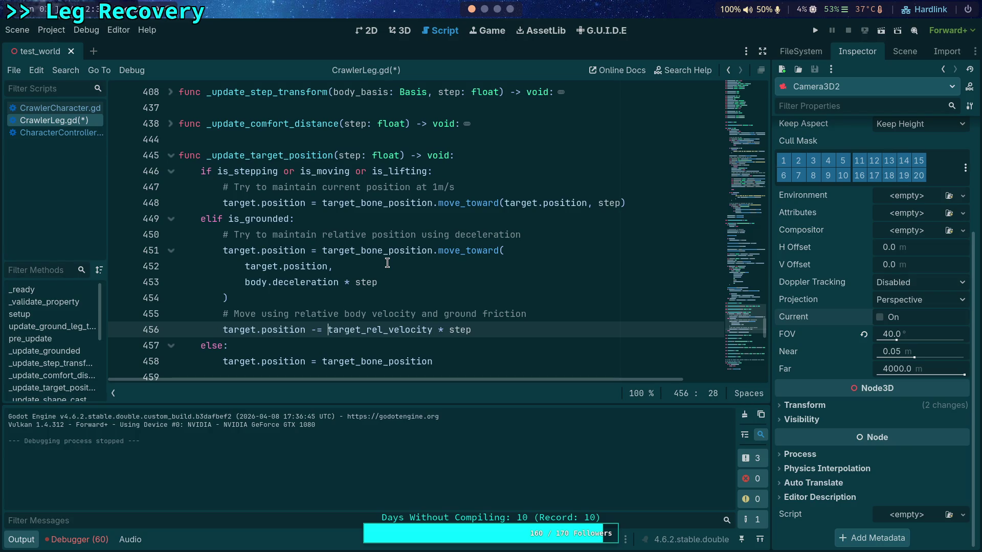
Step: Move the comment and relative-velocity line to the top of the is_grounded branch, then run the game
drag(340, 329, 340, 314)
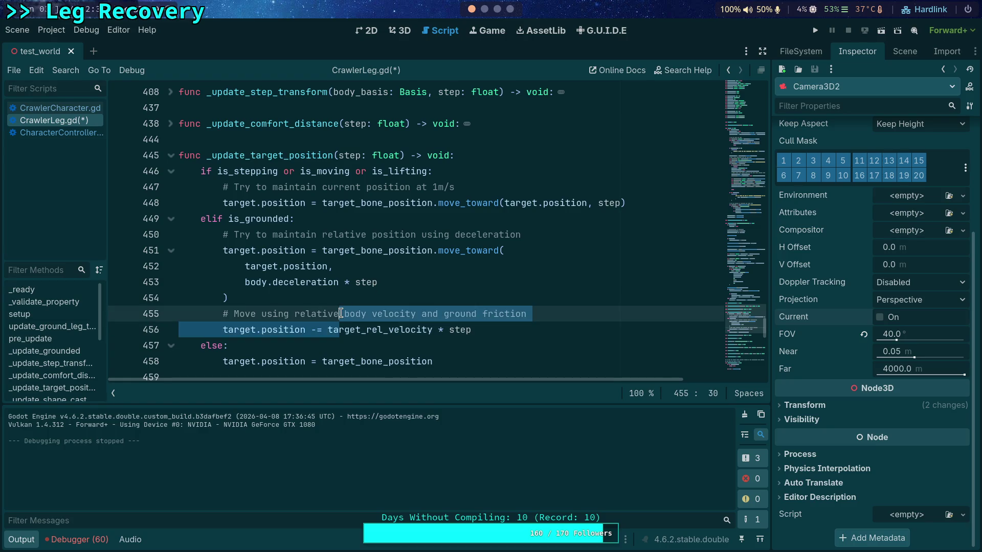
key(alt+Up)
key(alt+Up)
key(alt+Up)
key(alt+Up)
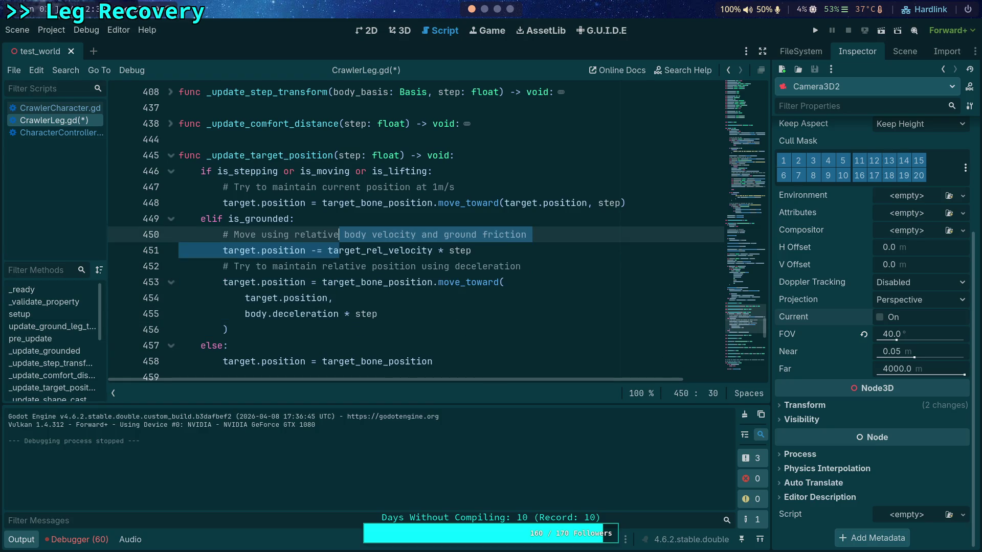
click(527, 247)
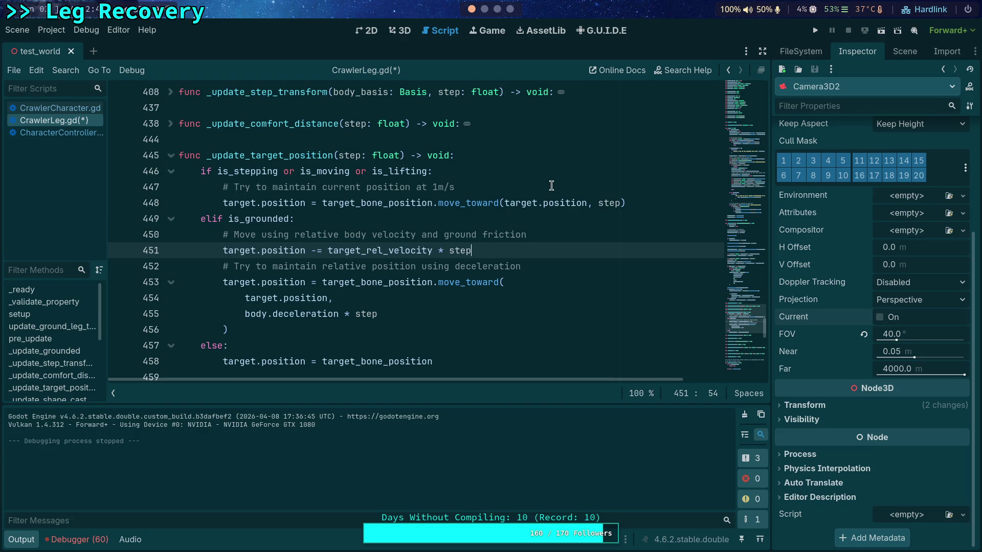
click(812, 32)
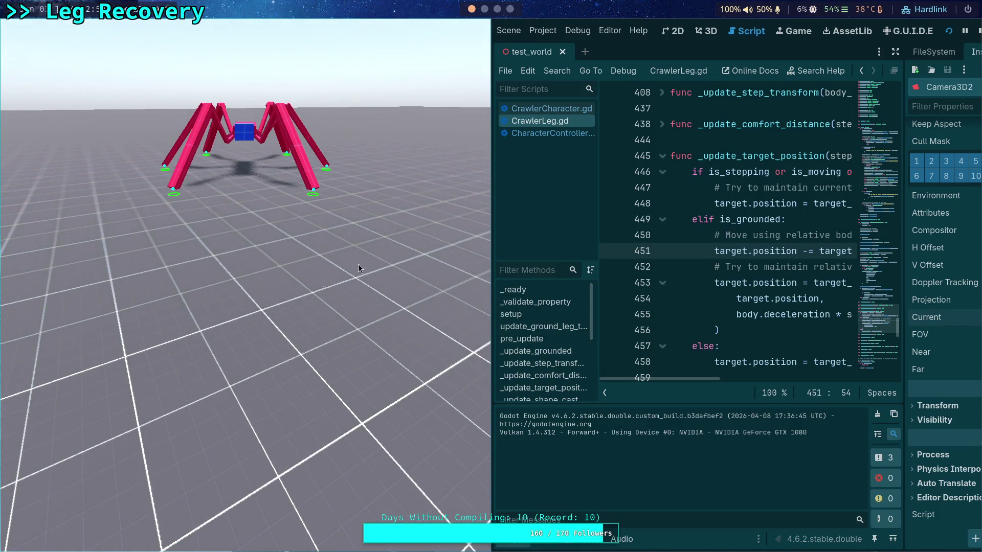
Step: Stop the test run after watching the crawler stand
click(978, 31)
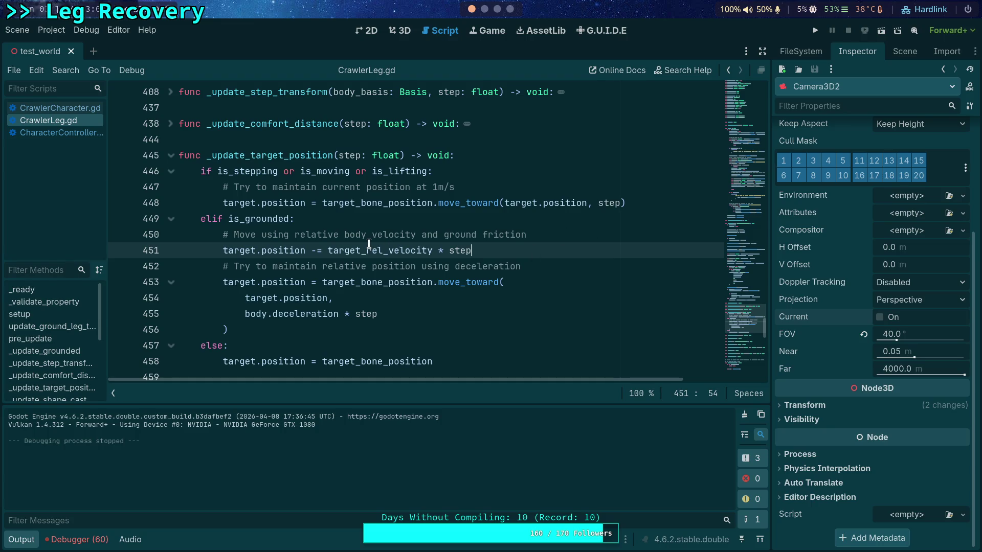
Step: Inspect target_bone_position near line 453 and hide the output panel to enlarge the code view
click(326, 250)
double_click(354, 282)
scroll(358, 276, up, 2)
scroll(359, 276, up, 20)
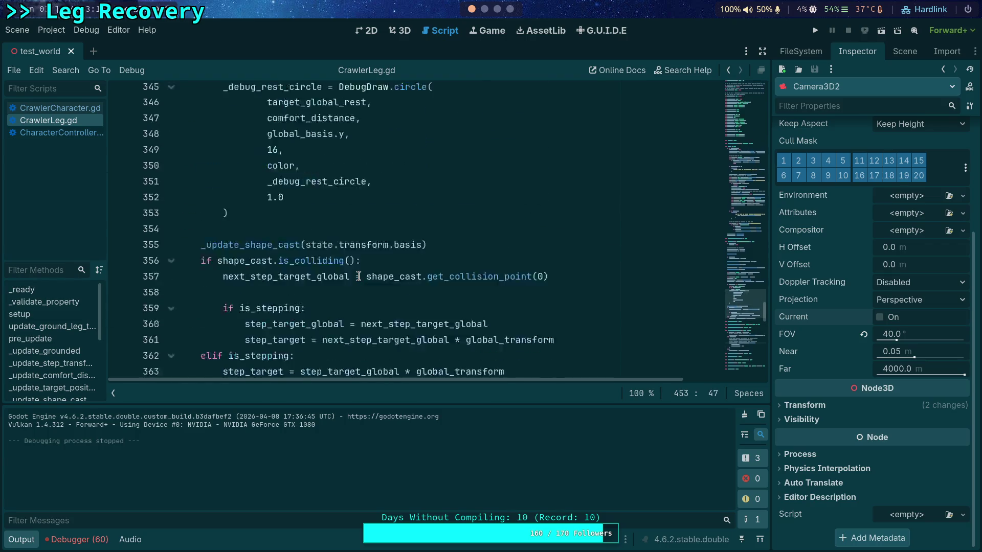
scroll(317, 277, up, 20)
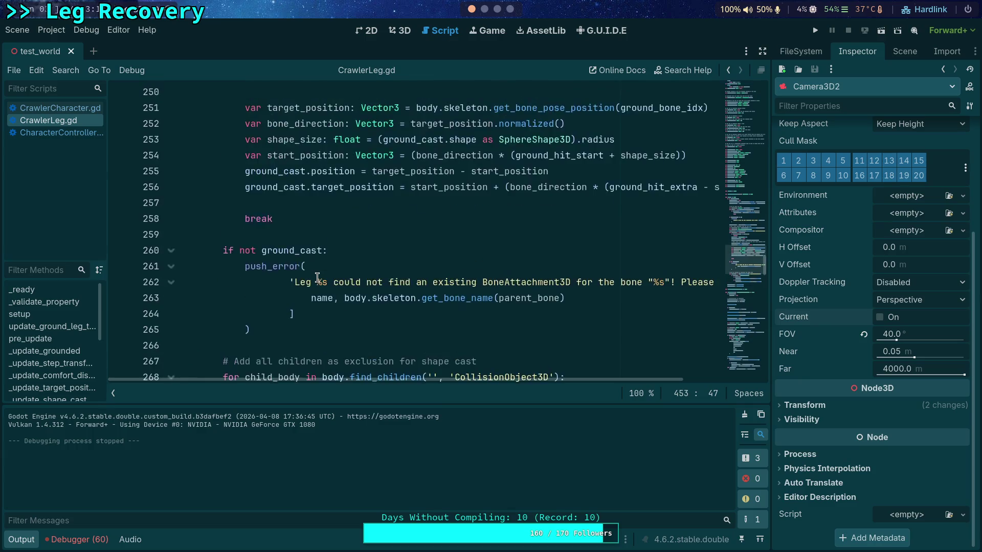
scroll(317, 278, down, 20)
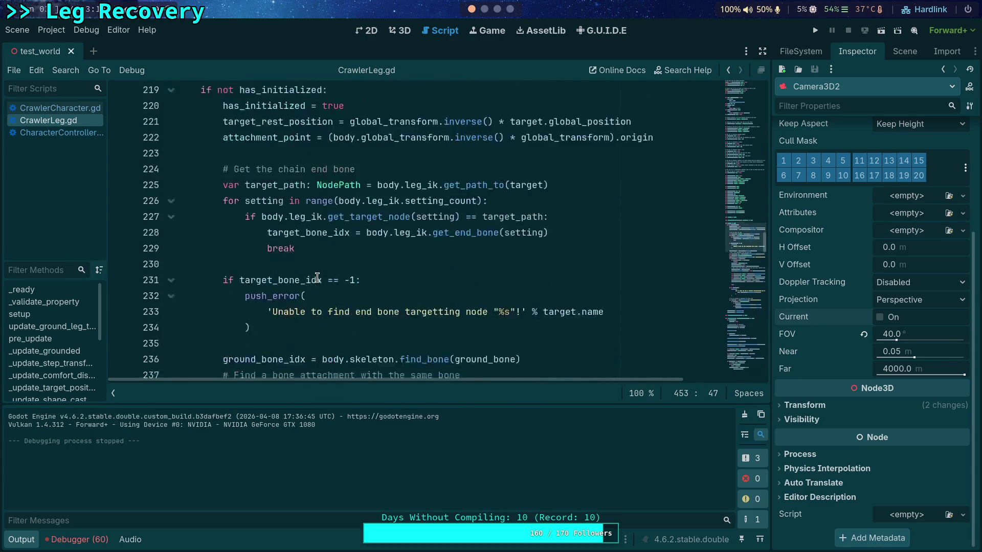
scroll(317, 278, down, 12)
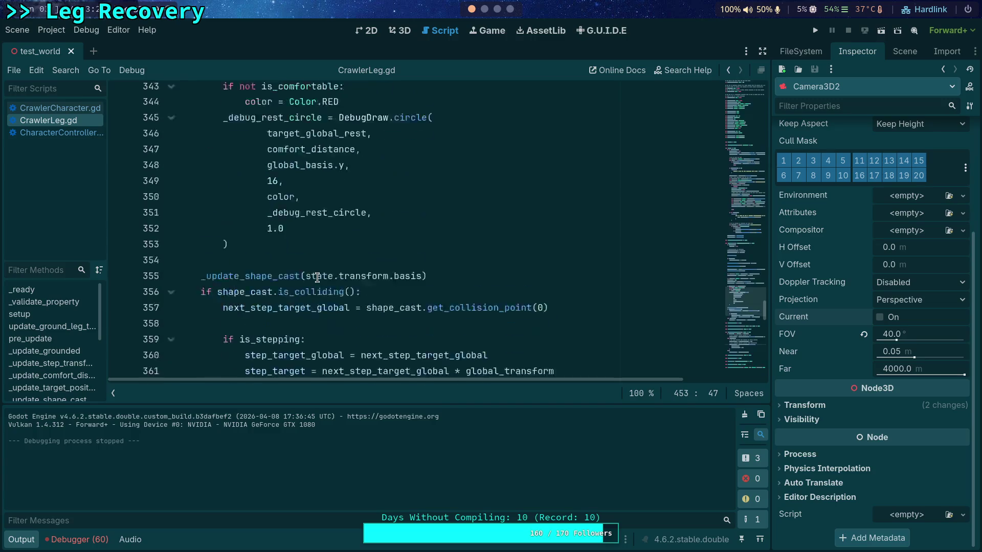
click(30, 533)
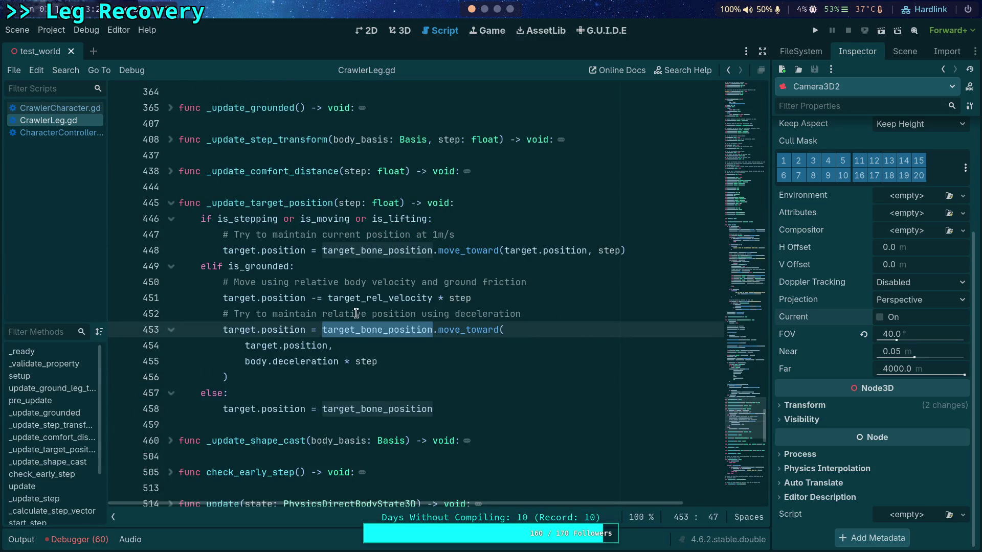
Step: Search for target_bone_position and jump back to its declaration near line 191
double_click(391, 251)
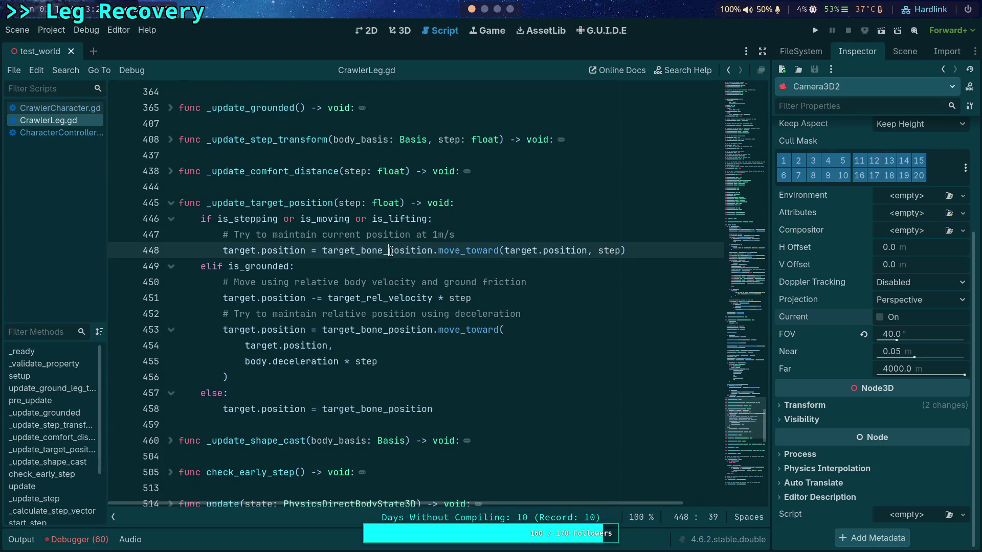
key(ctrl+f)
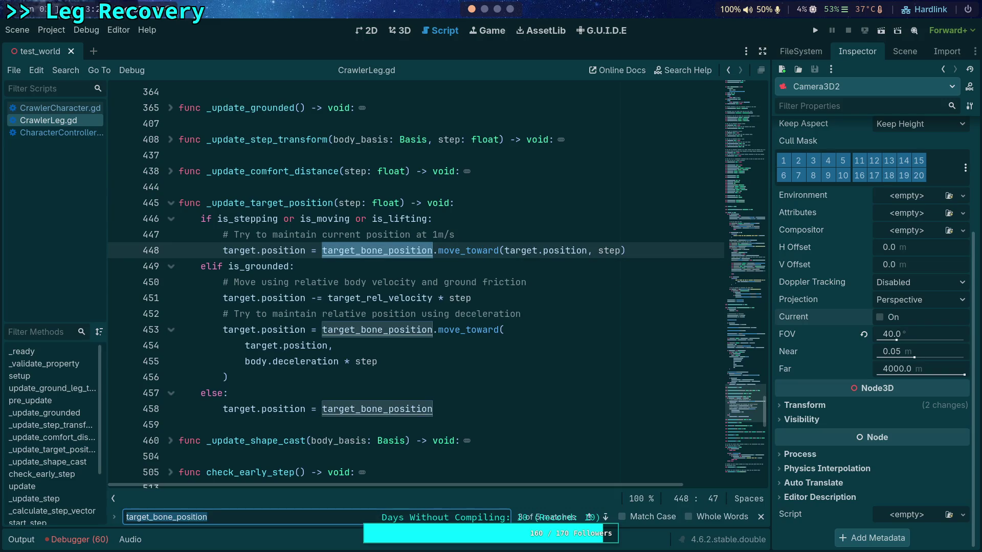
click(589, 517)
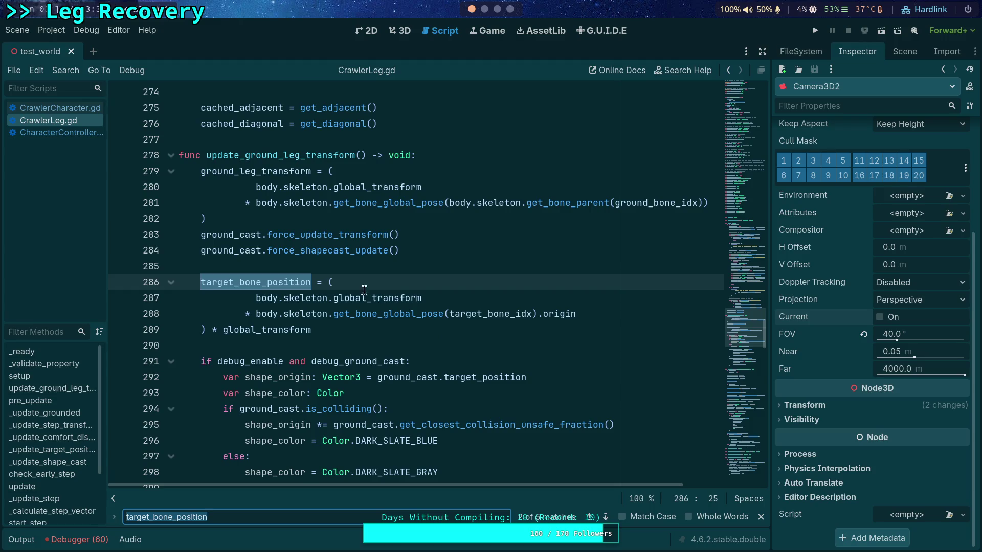
mouse_move(308, 333)
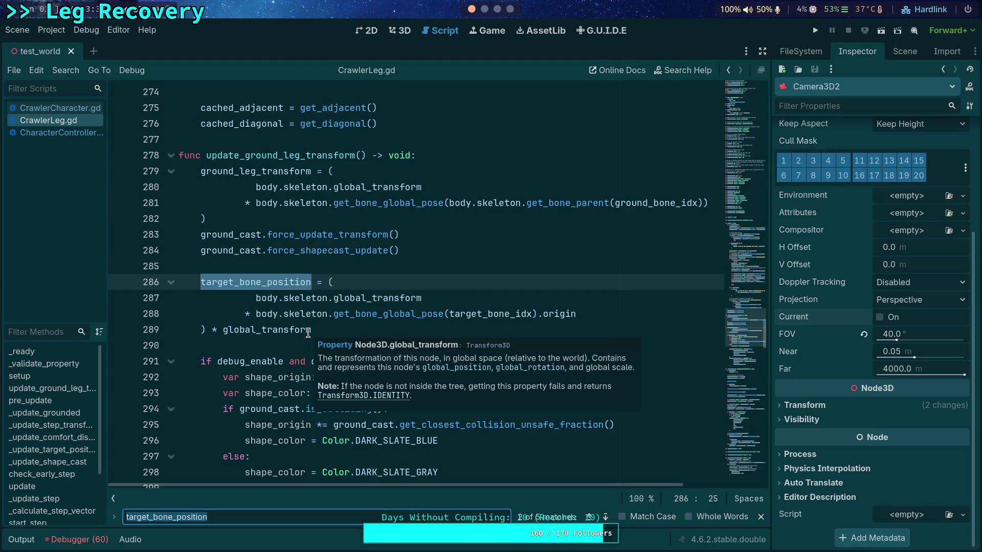
scroll(350, 253, up, 5)
scroll(350, 253, up, 20)
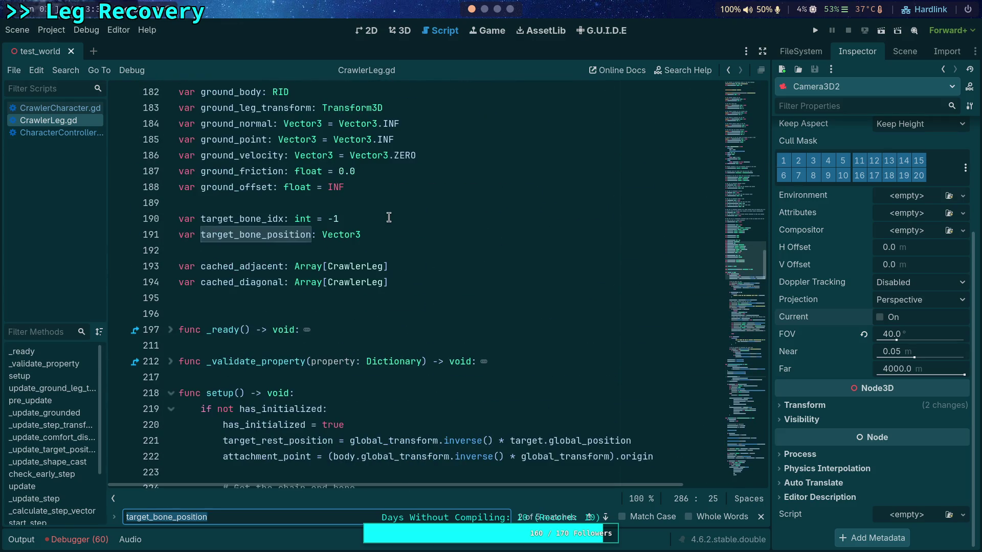
Step: Insert '## The IK bone position, relative to this leg' on a new line after target_bone_idx
click(389, 217)
key(Return)
text(## The IK bone posi)
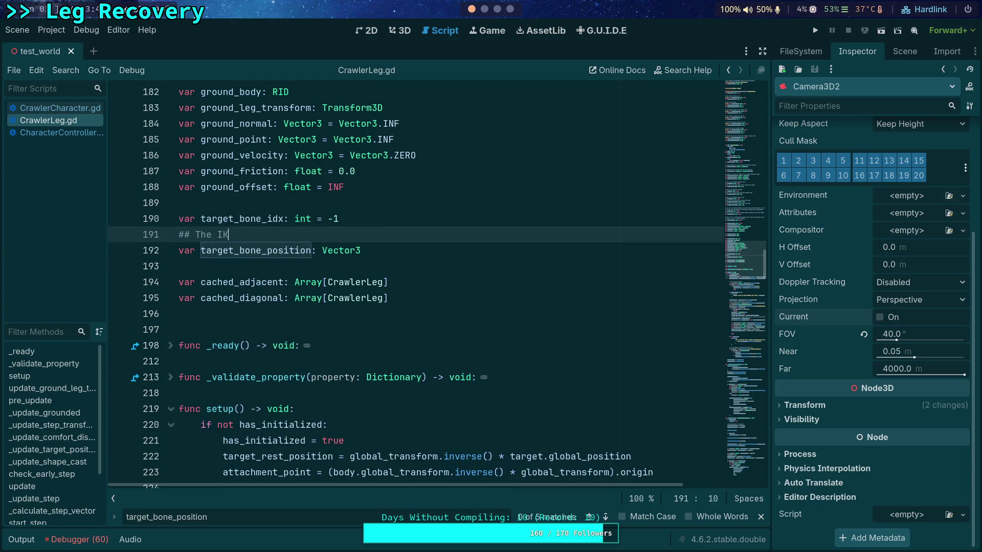
text(tion, relative )
text(to)
text(thi s)
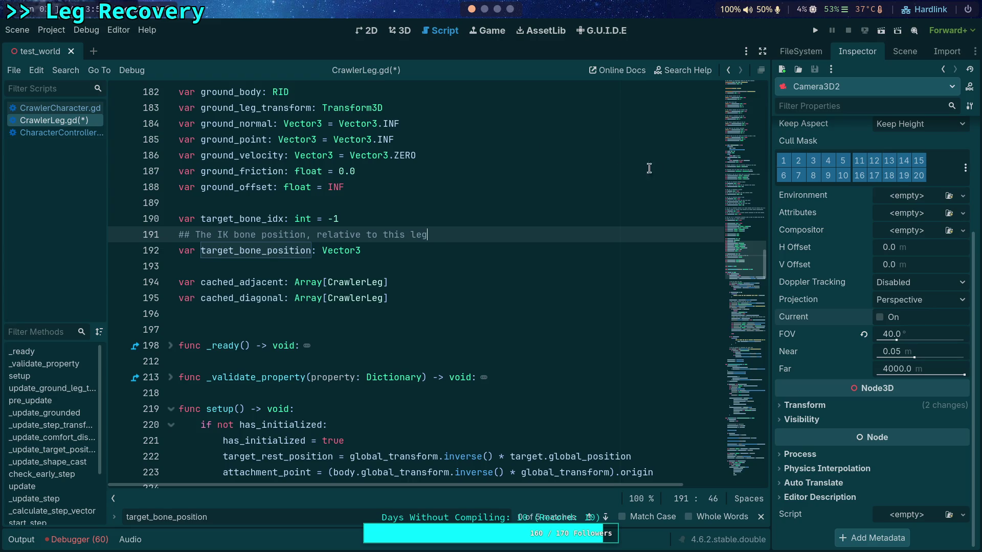
drag(744, 258, 749, 419)
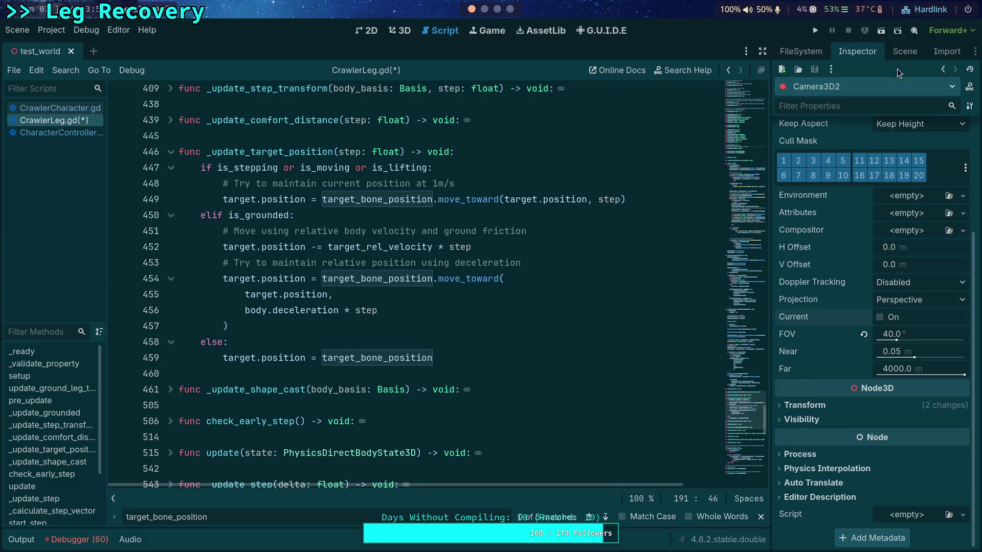
Step: Wrap target_rel_velocity as (target_rel_velocity * global_basis) on line 452 and save CrawlerLeg.gd
click(900, 51)
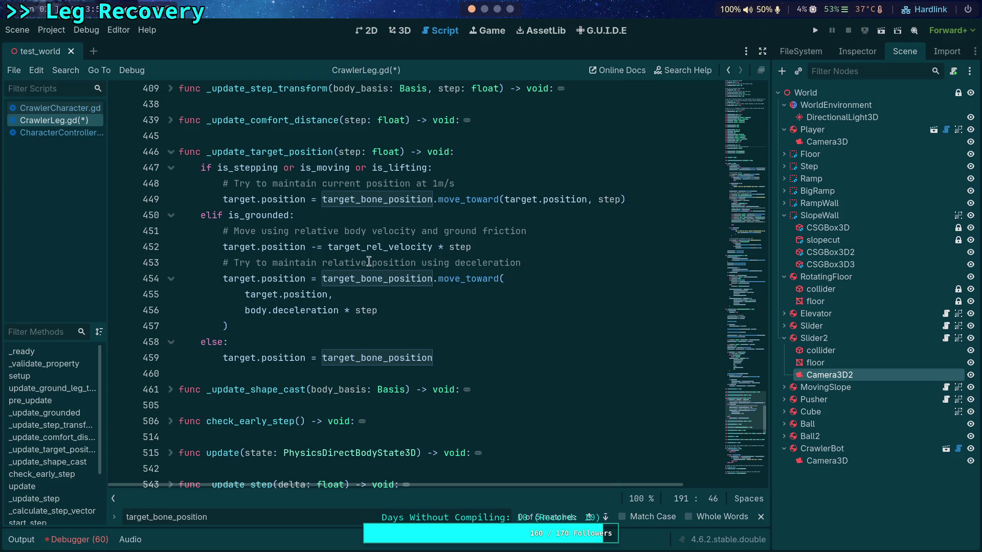
click(378, 248)
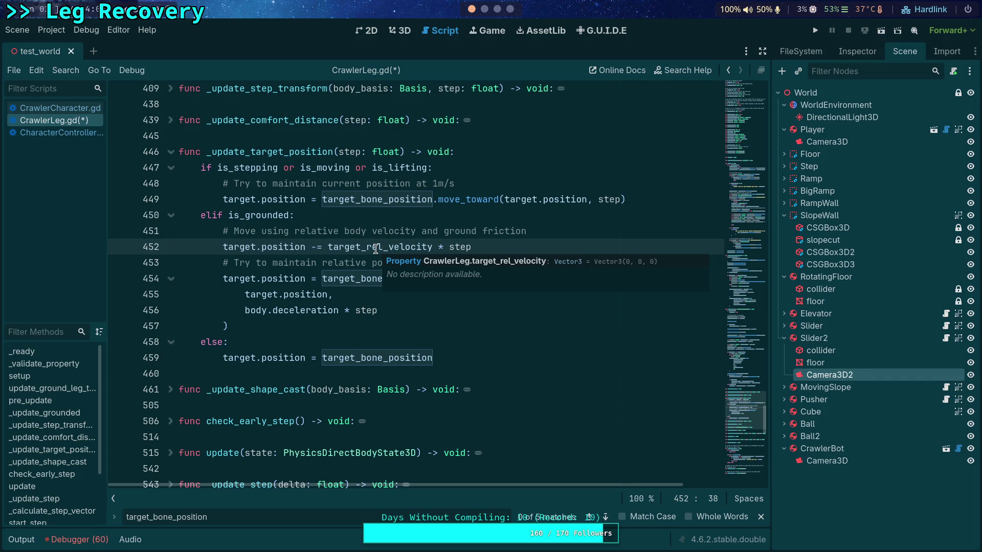
click(324, 247)
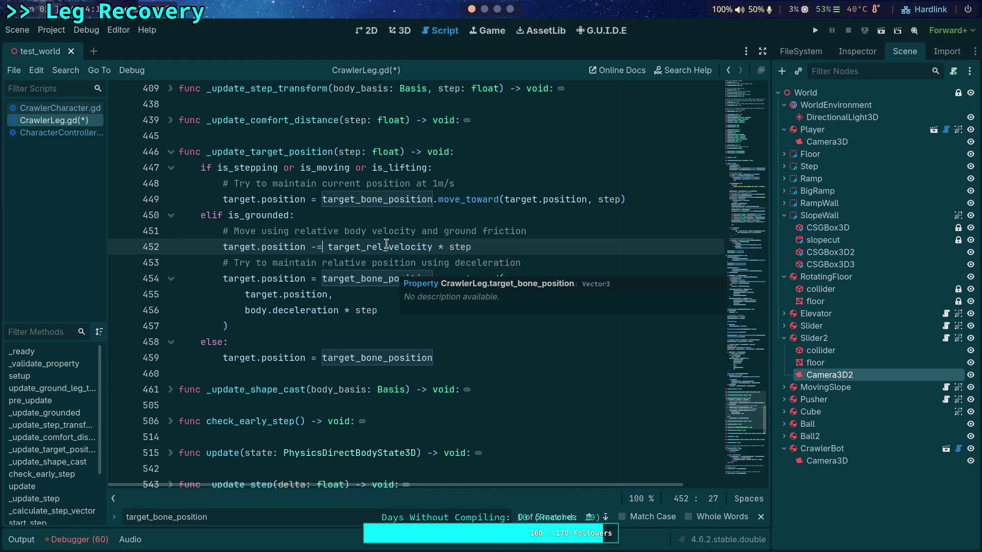
key(ctrl+shift+Right)
text(()
text( * )
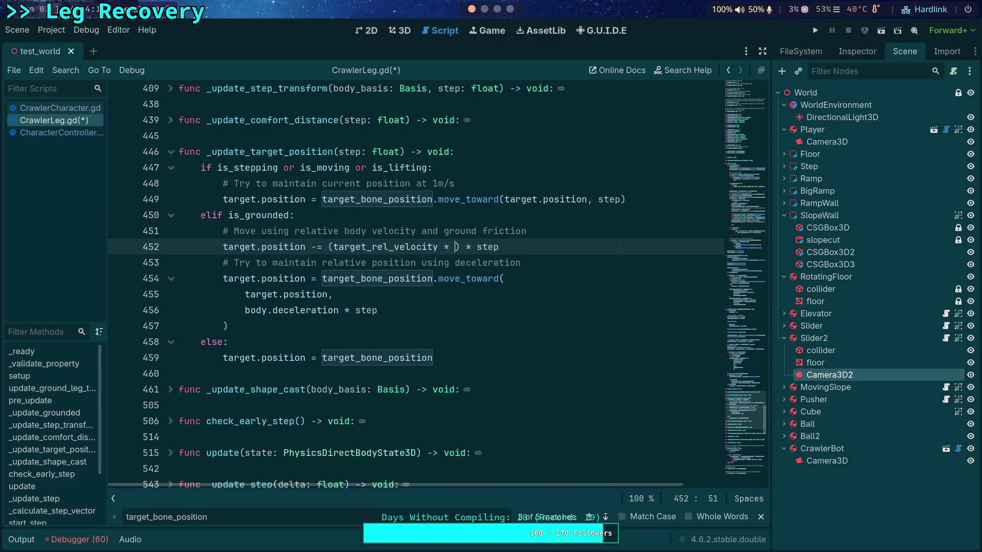
text(global_)
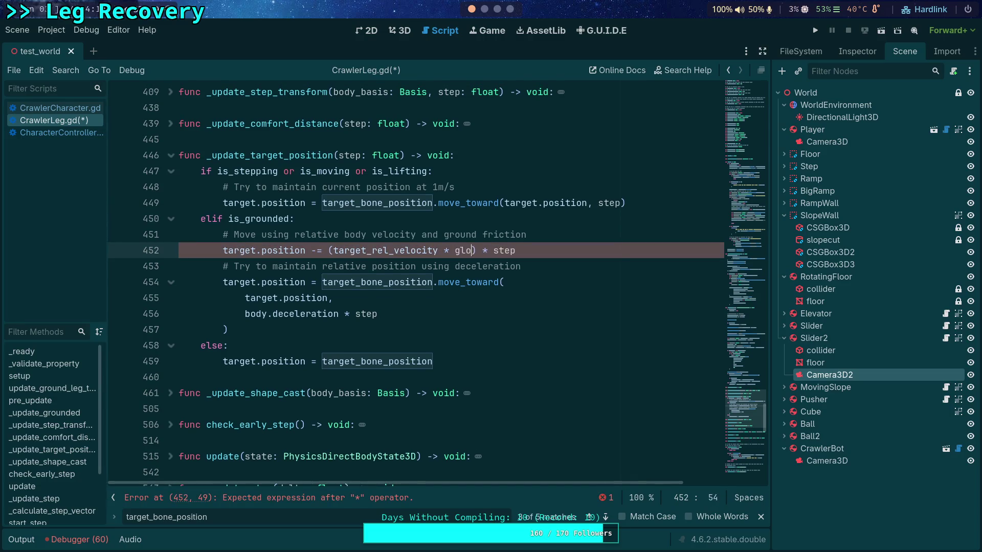
text(basis)
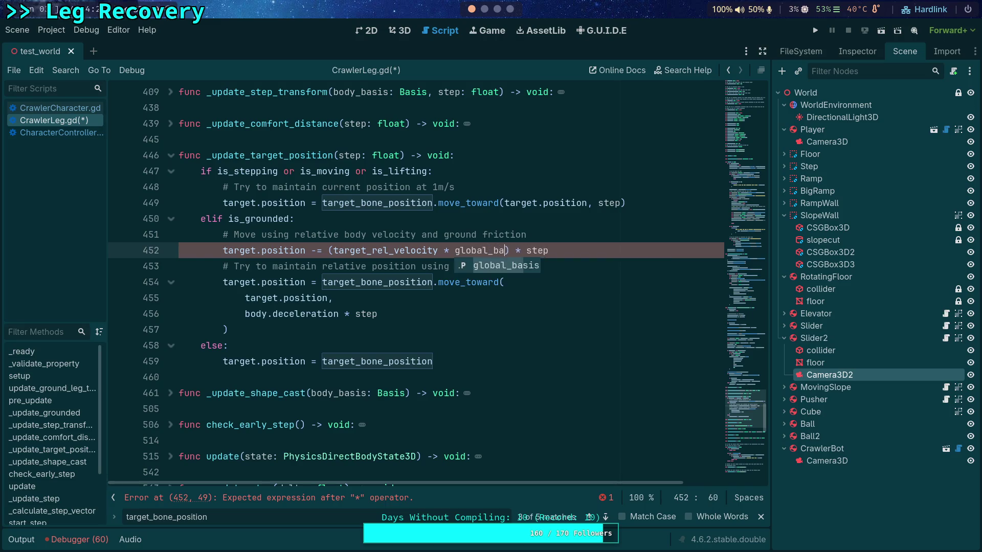
key(ctrl+s)
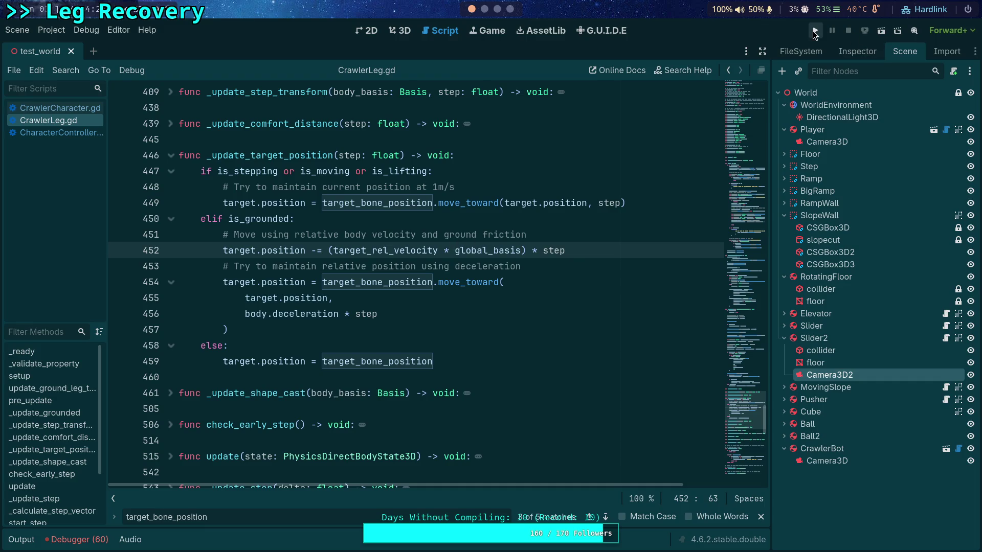
Step: Run the project to test the crawler with the updated line 452
click(814, 31)
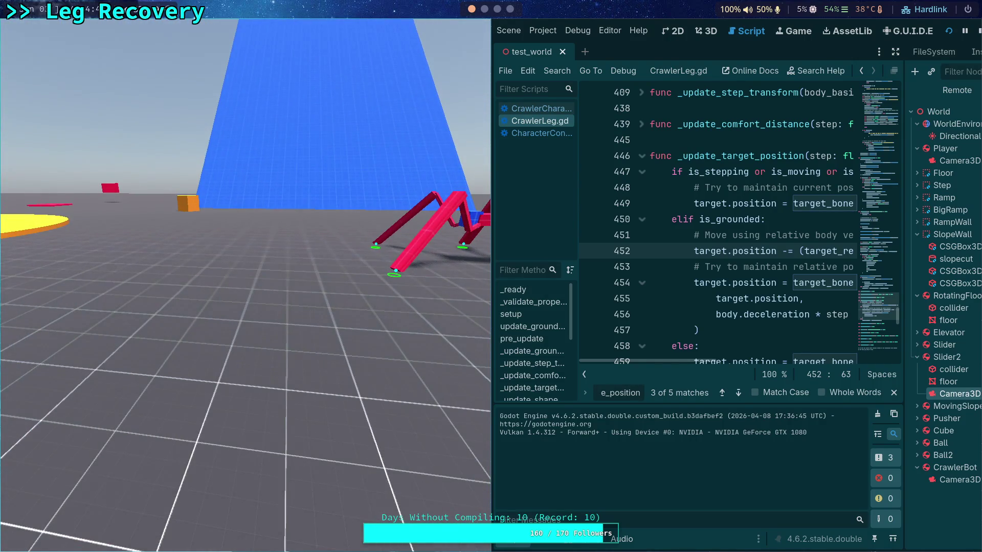
Step: Step the paused crawler forward seven ticks, one at a time
key(period)
key(period)
key(period)
key(period)
key(period)
key(period)
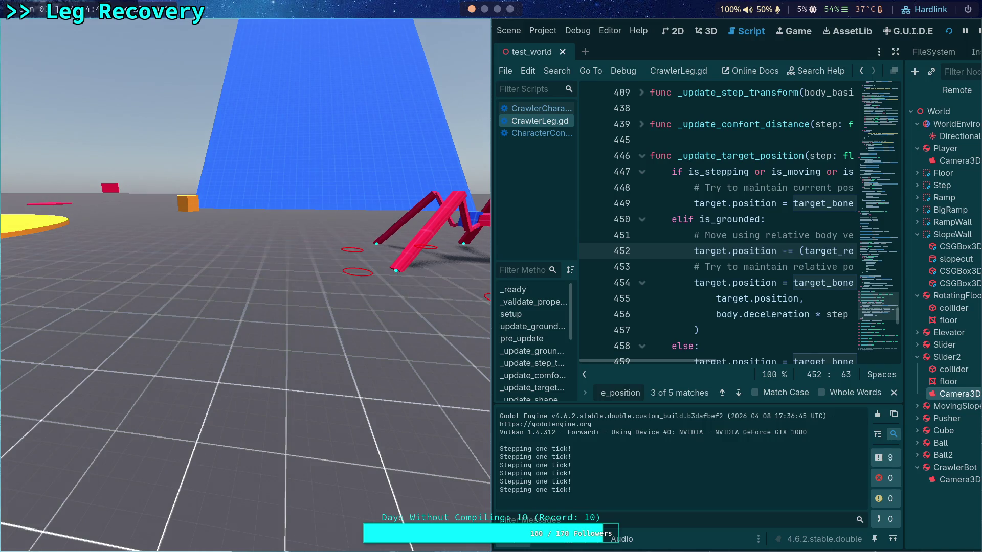
key(period)
key(period)
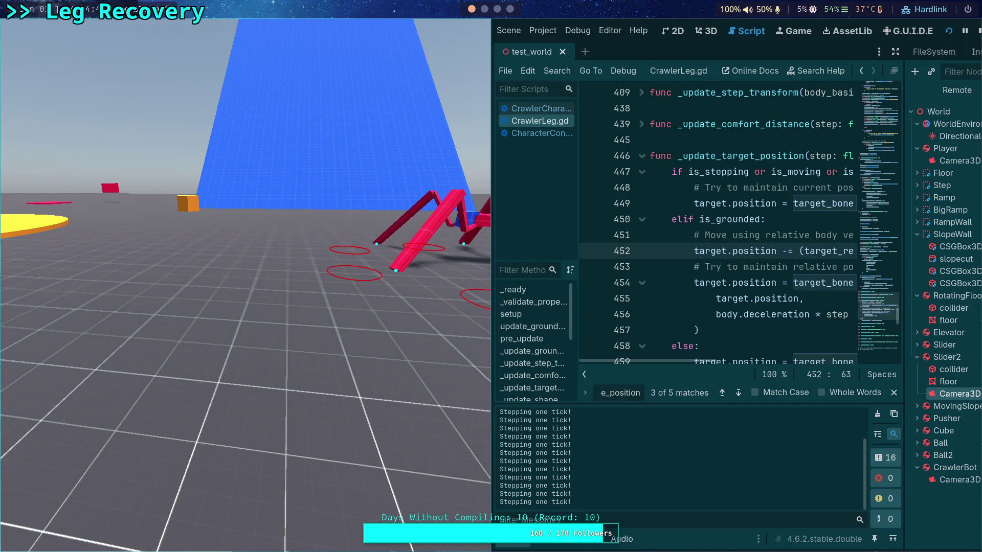
key(period)
key(period)
key(period)
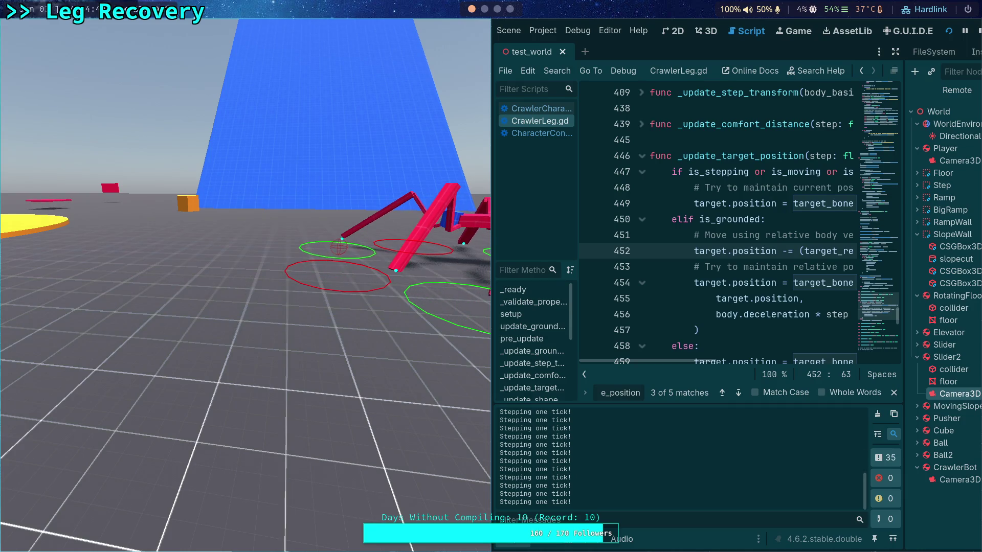
key(period)
key(period)
key(period)
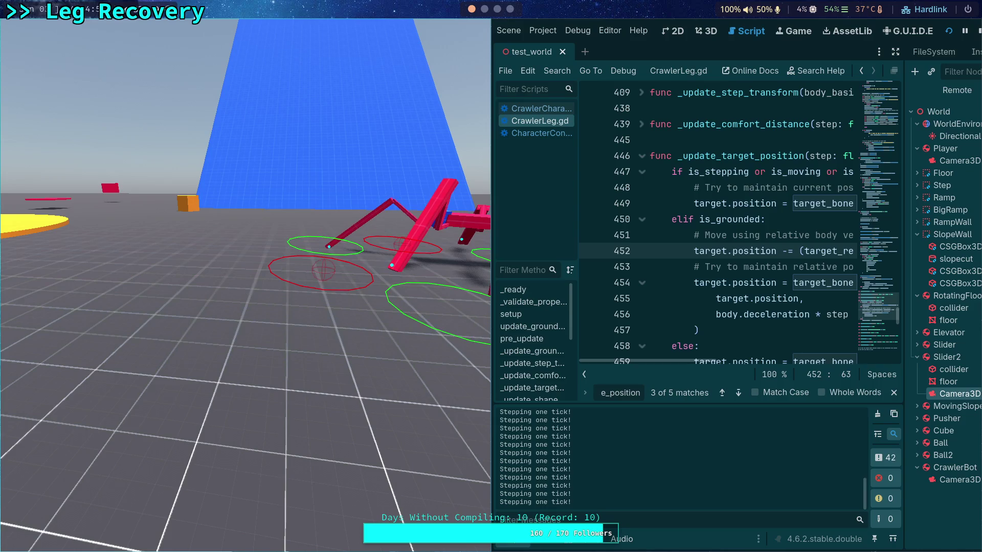
key(period)
key(period)
key(period)
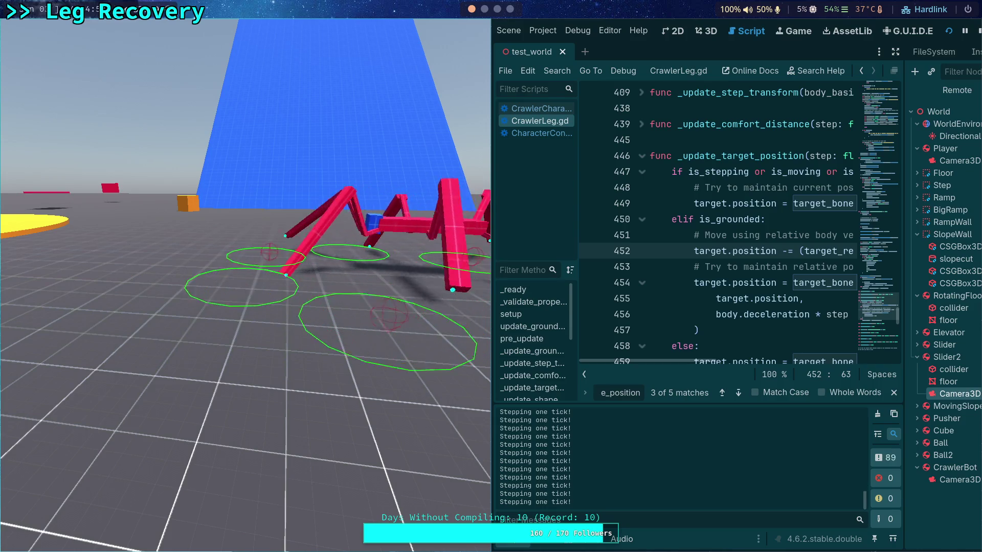
key(period)
key(period)
key(period)
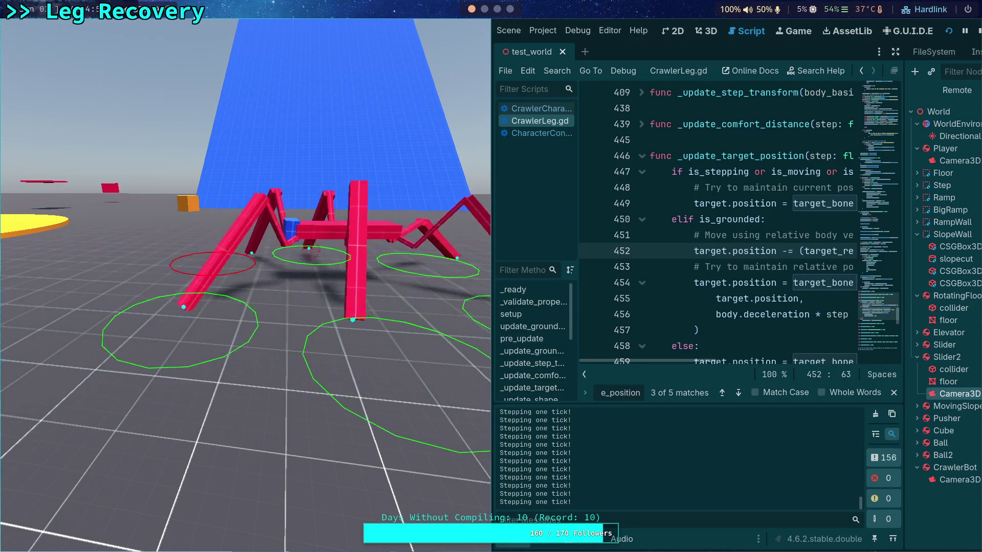
key(period)
key(period)
key(period)
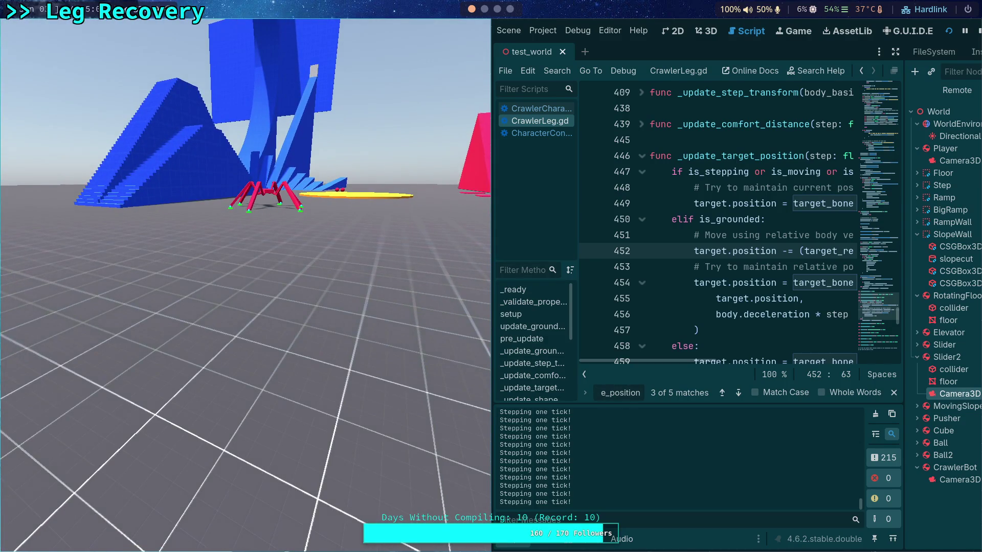
Step: Slow the game to 0.5, then 0.25 time scale, and stop the run
key(minus)
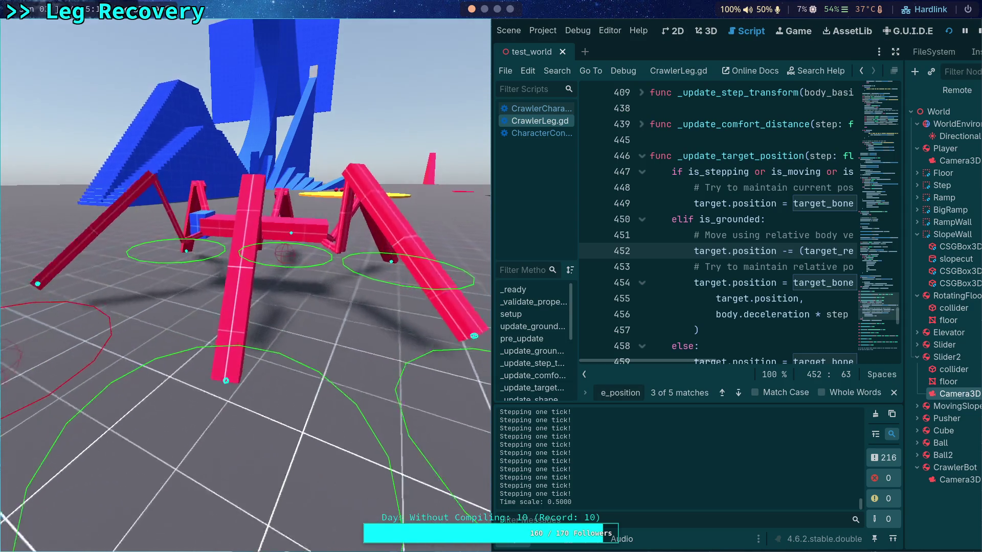
key(minus)
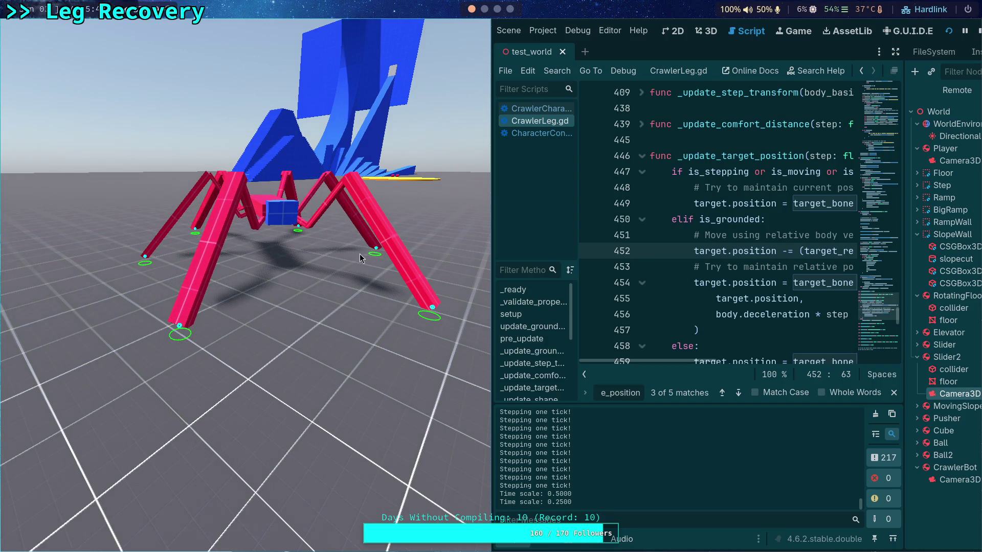
key(Escape)
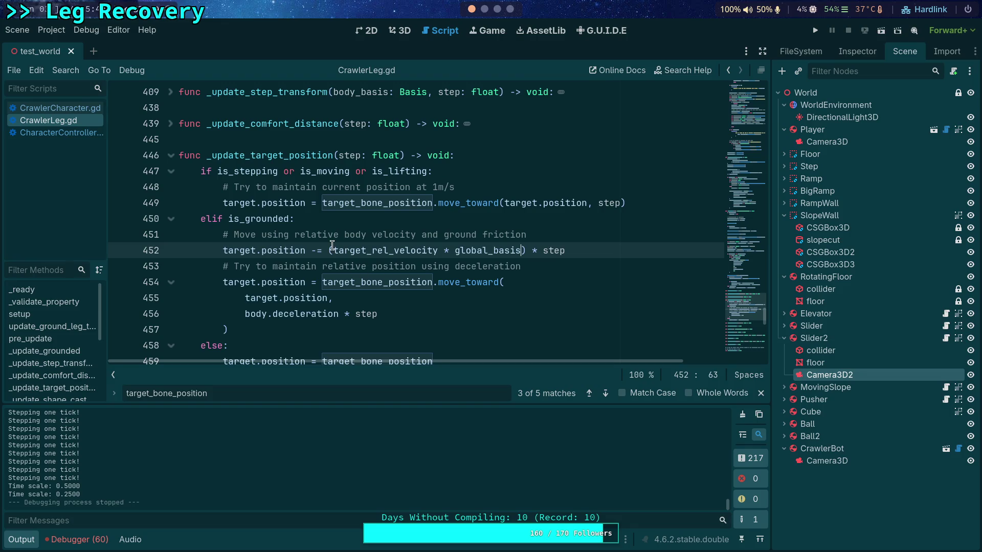
Step: Jump to the target_rel_velocity declaration and search the script for its uses
double_click(357, 250)
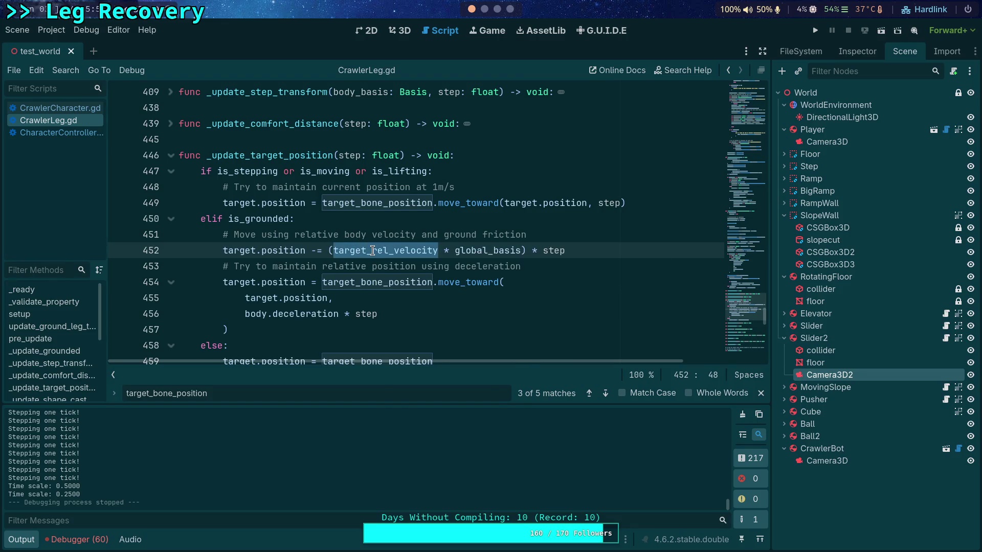
right_click(372, 251)
click(414, 466)
double_click(272, 123)
key(ctrl+f)
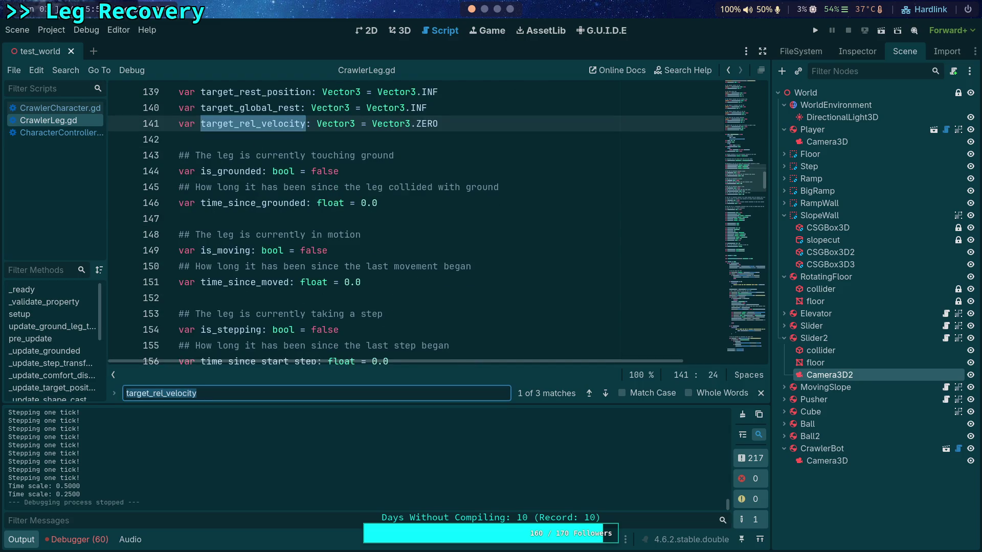
click(606, 394)
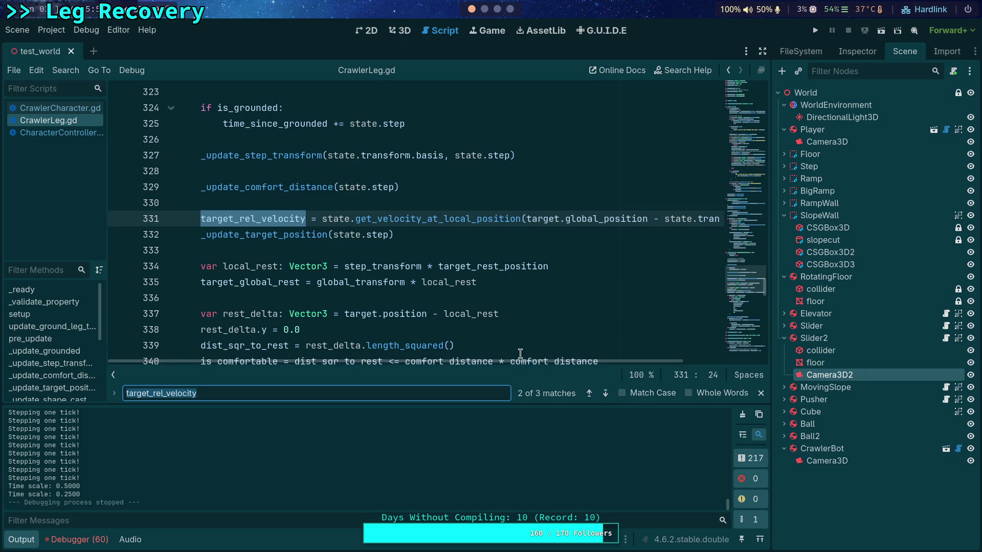
Step: Multiply the local-position velocity by global_basis in the target_rel_velocity assignment on line 331
drag(524, 360, 659, 359)
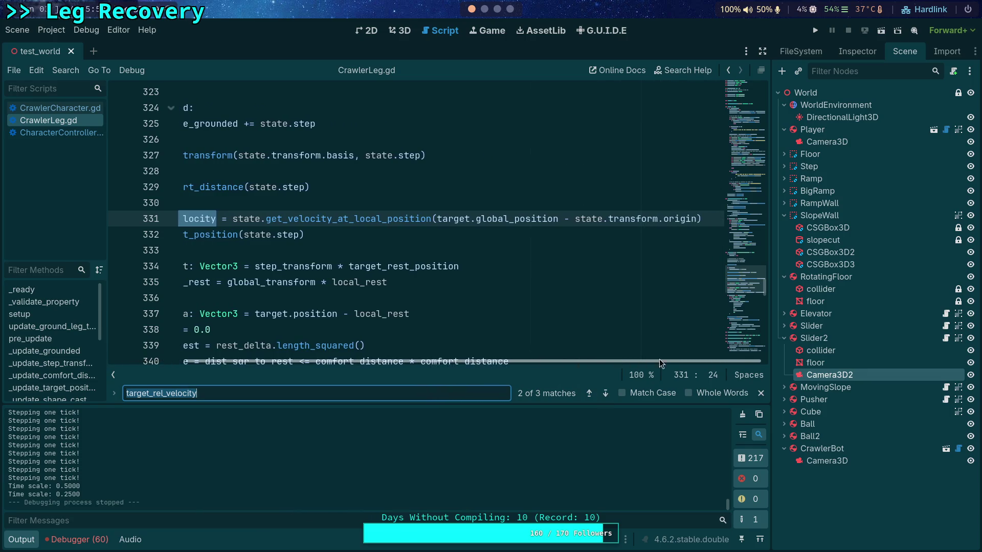
click(708, 220)
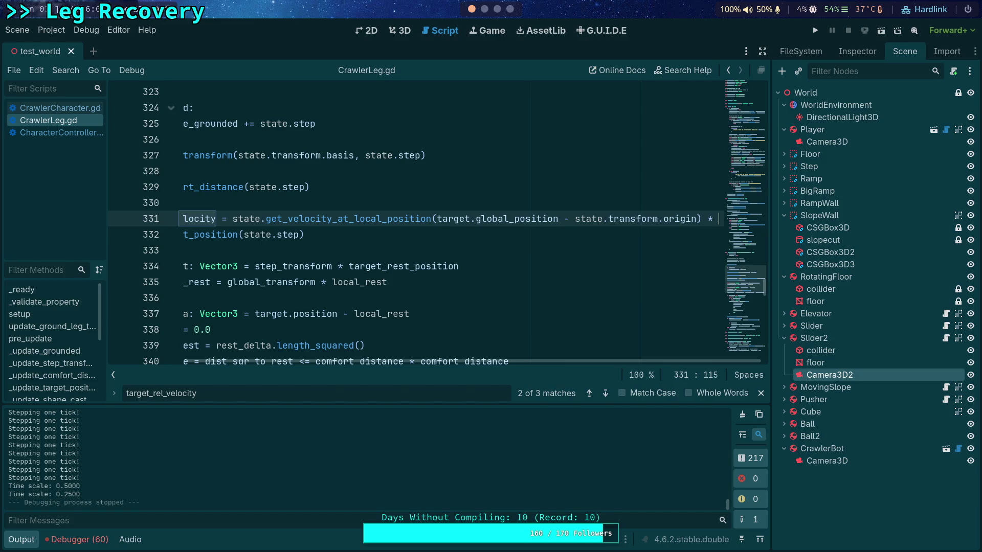
text(global_basis)
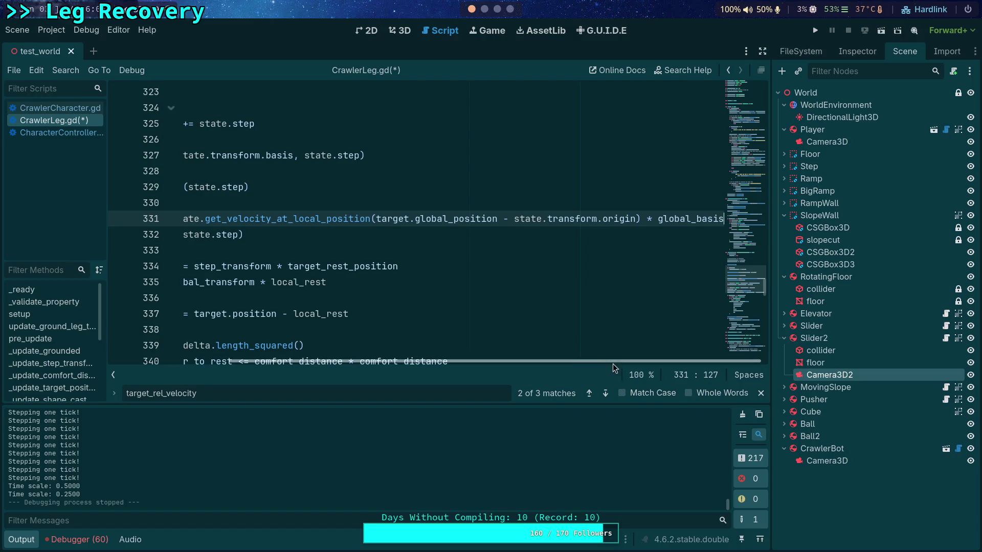
drag(612, 364, 505, 365)
scroll(567, 296, down, 3)
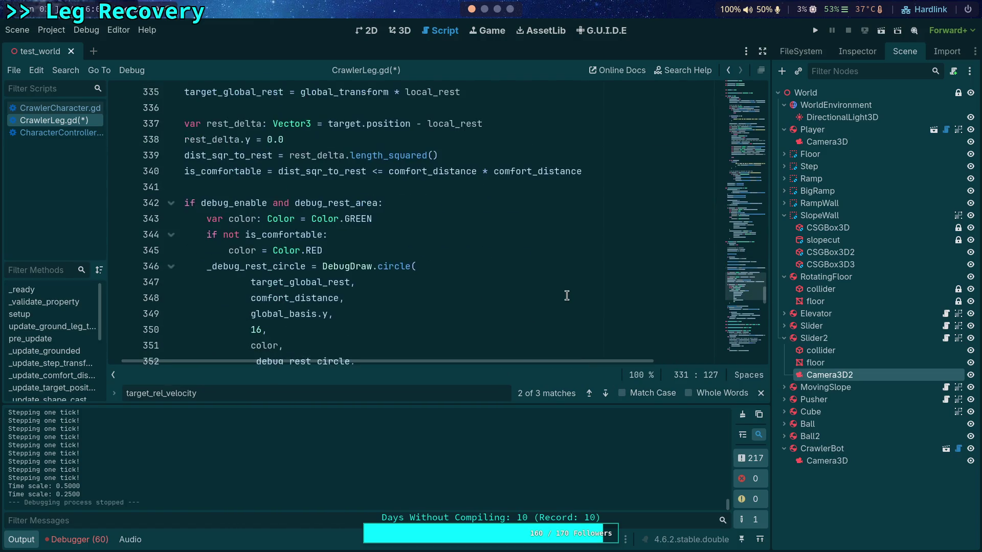
scroll(567, 296, down, 8)
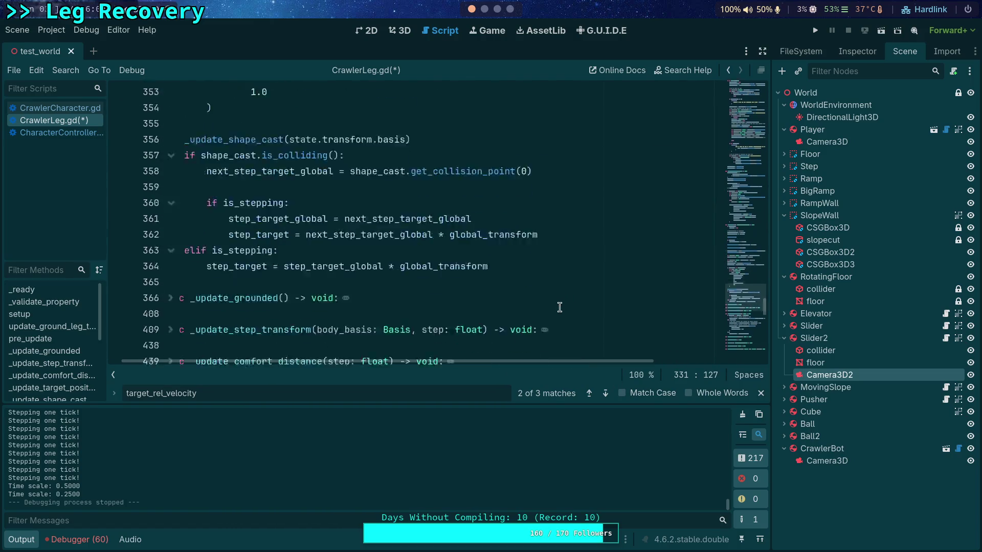
scroll(573, 332, right, 3)
Step: Close the target_rel_velocity search and collapse the output log
click(761, 392)
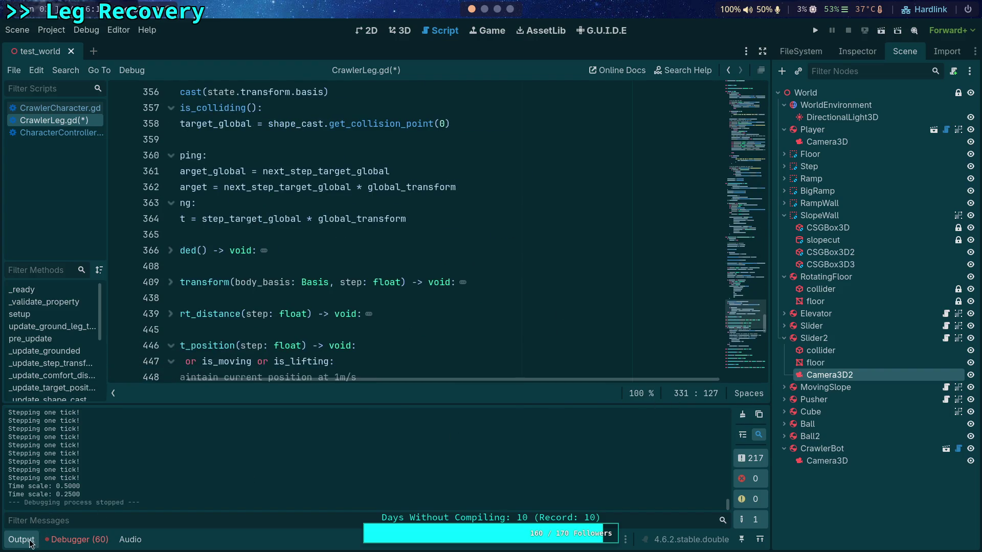
click(21, 540)
scroll(294, 390, down, 7)
Step: Delete the '(' and ' * global_basis)' around target_rel_velocity on line 452
scroll(292, 508, left, 3)
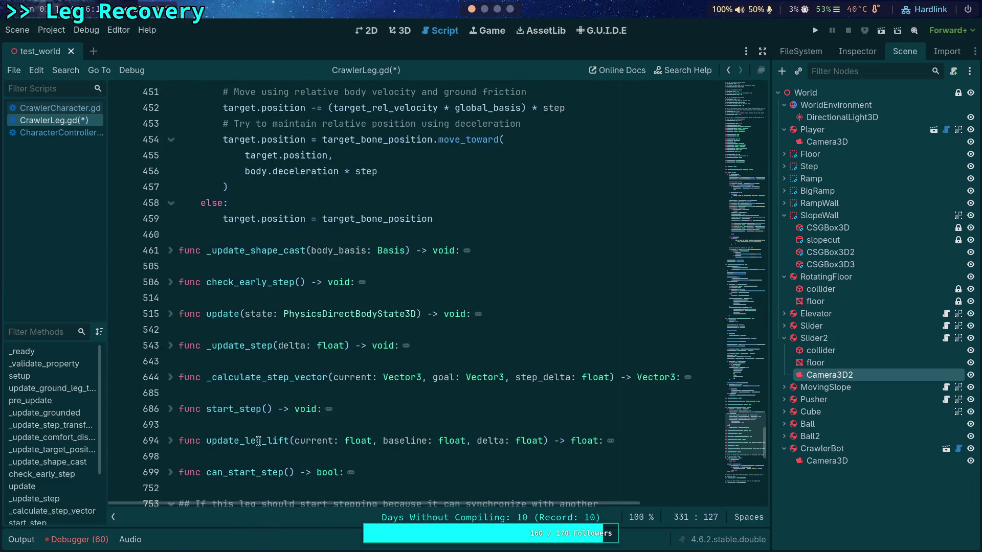
scroll(394, 385, down, 8)
scroll(394, 386, up, 10)
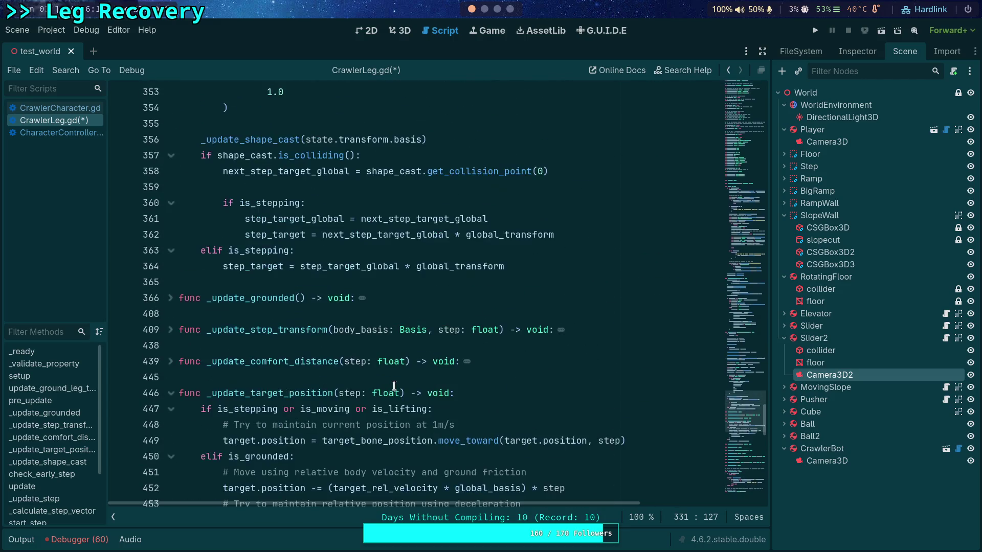
scroll(394, 386, down, 3)
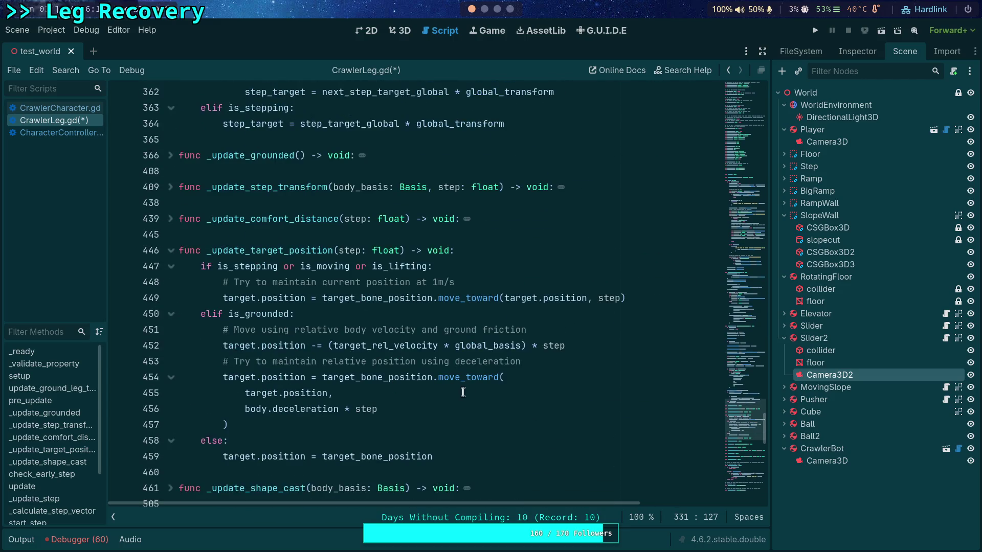
click(329, 345)
key(Delete)
drag(432, 345, 519, 345)
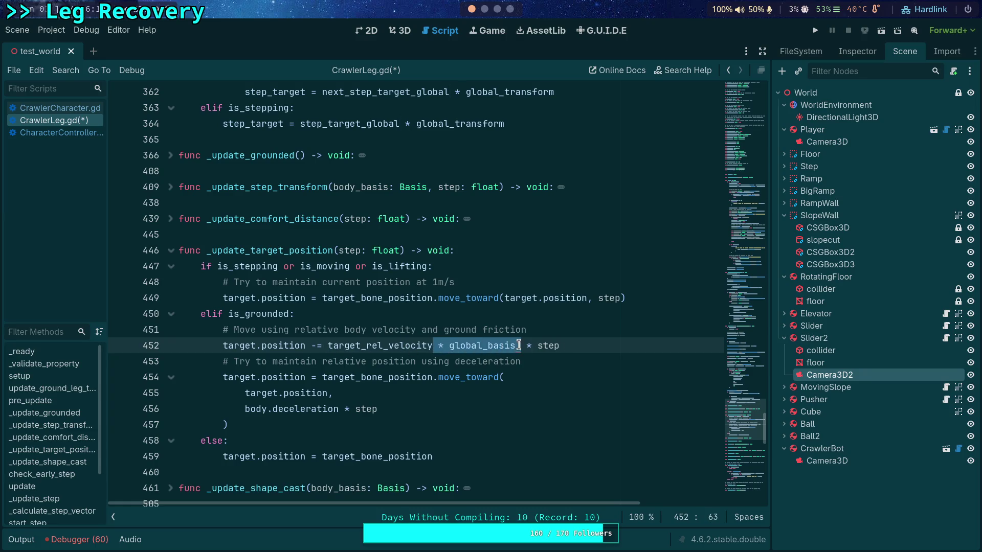
key(Delete)
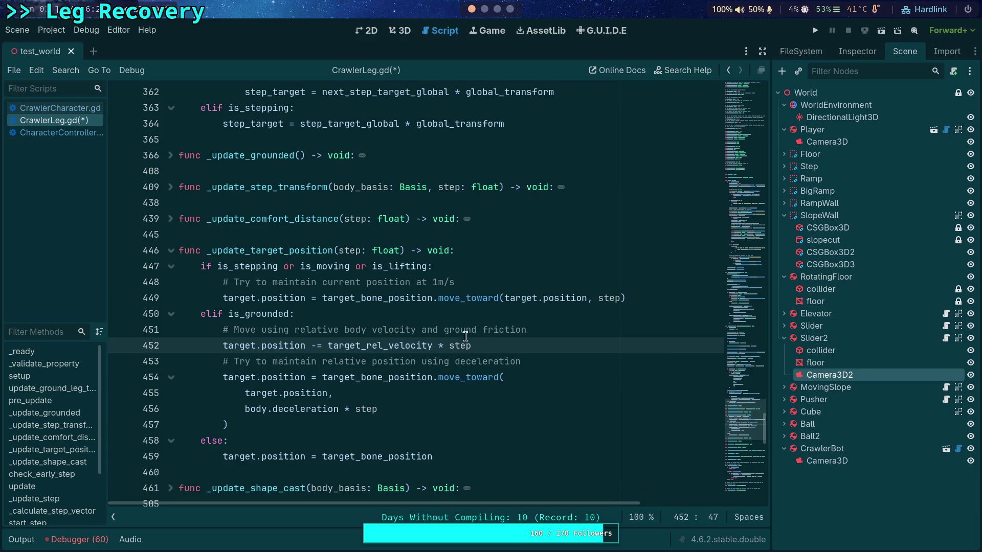
Step: Replace it with '(target_rel_velocity - (ground_velocity * ))', leaving the multiplier blank
double_click(334, 349)
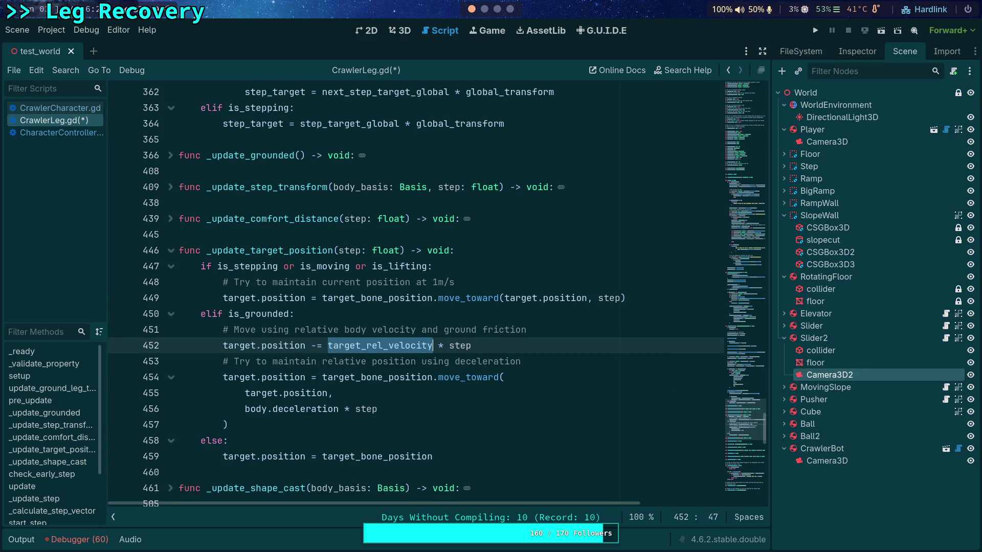
text(()
text( - )
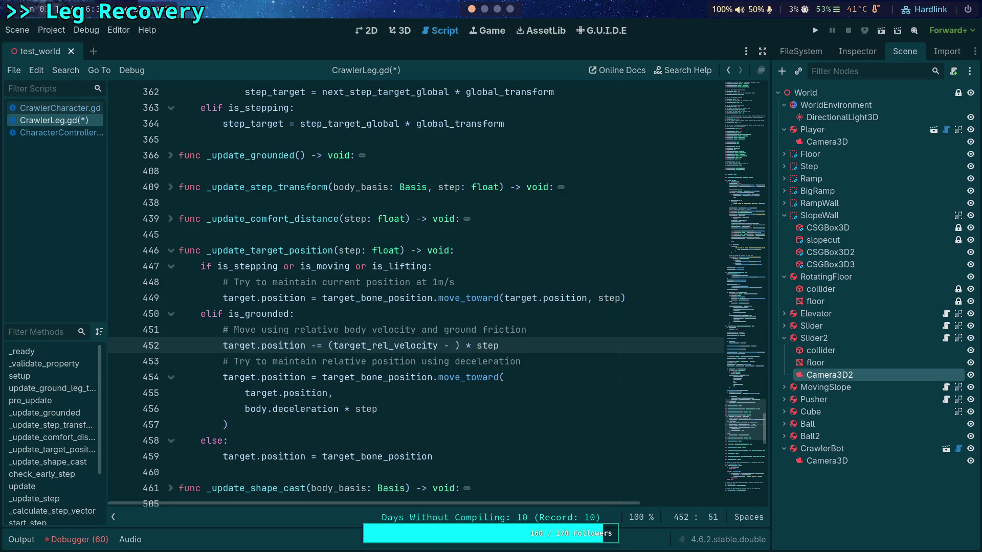
text(()
text(ground_)
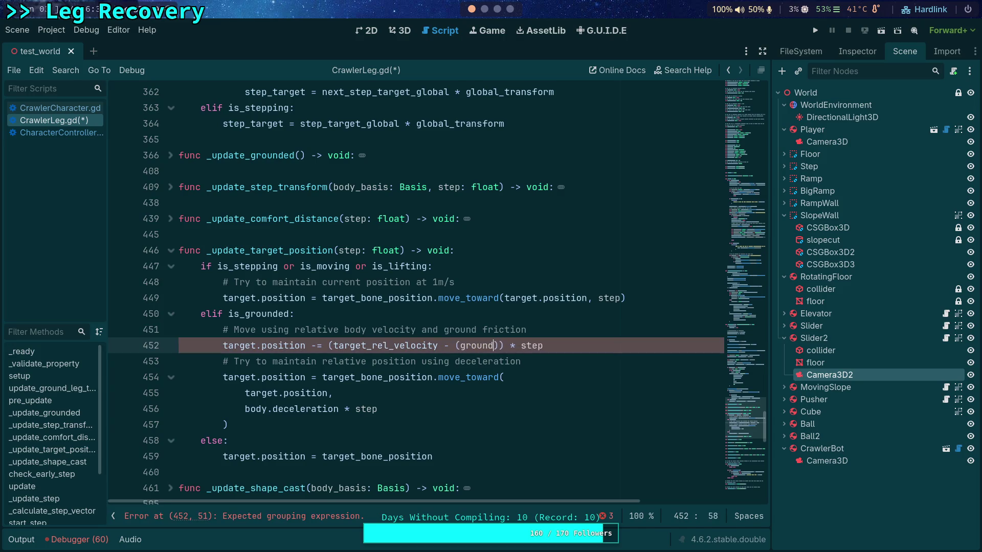
text(velocity * )
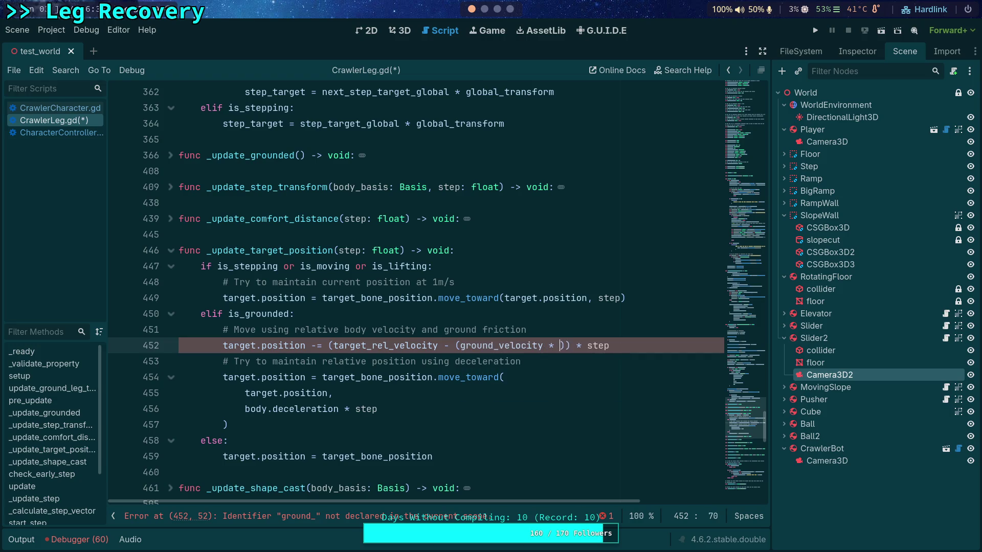
text(td)
key(BackSpace)
key(BackSpace)
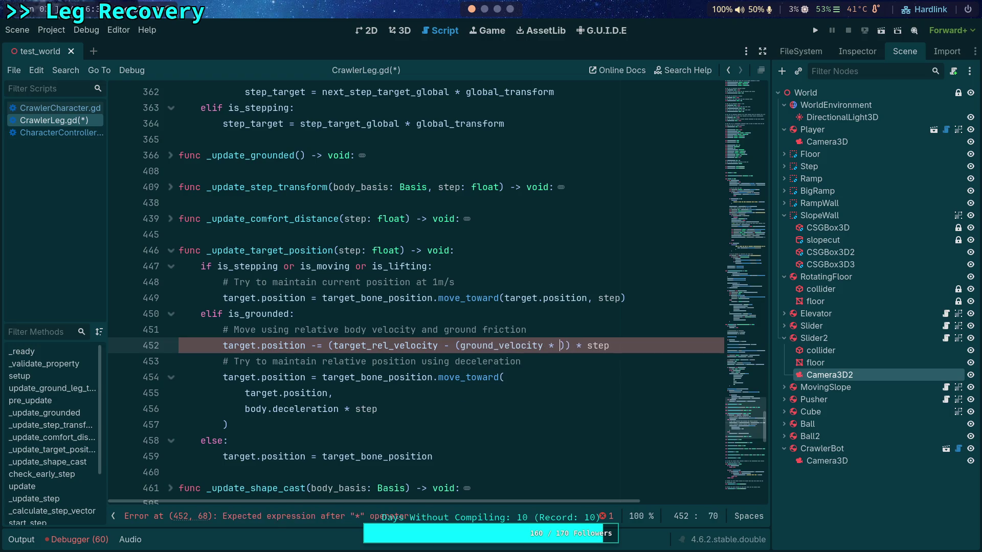
scroll(443, 505, up, 15)
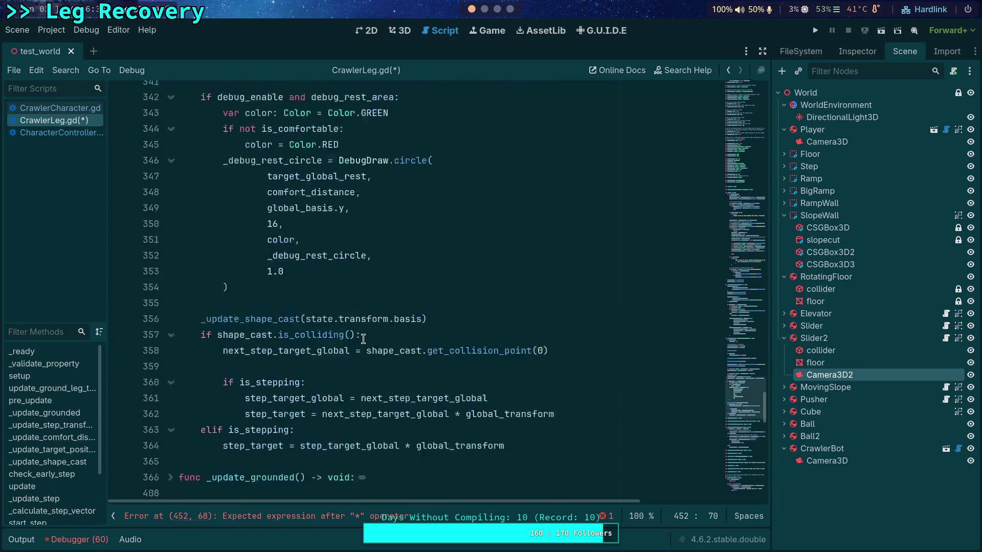
Step: Delete the trailing basis multiplication after 'origin)' on line 331
scroll(443, 504, right, 5)
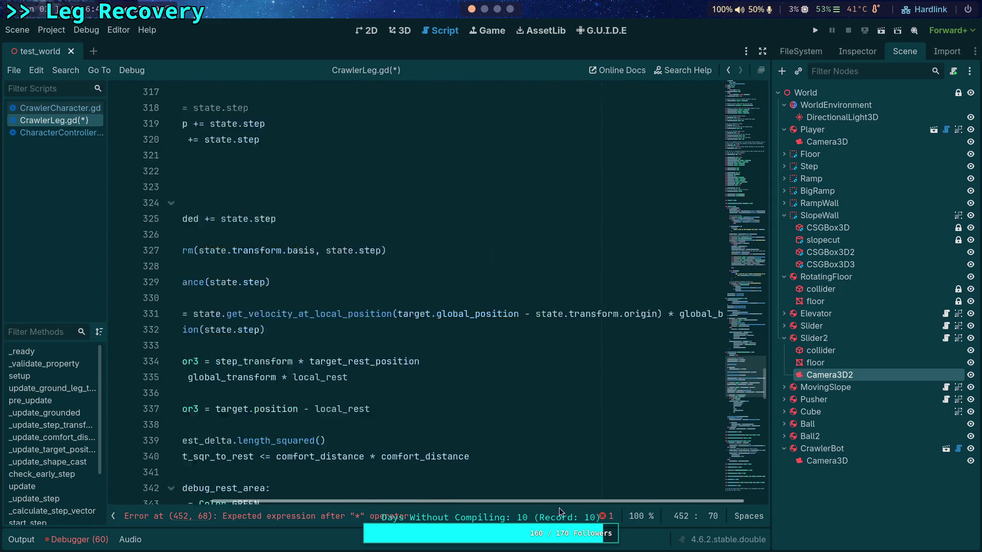
click(641, 313)
key(shift+End)
key(Delete)
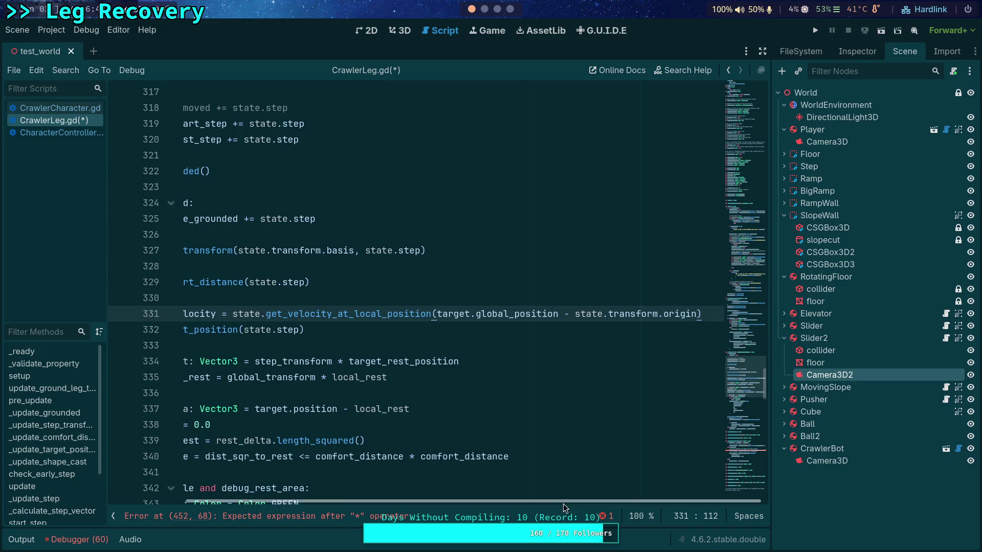
Step: Multiply ground_velocity by ground_friction and append * global_basis on line 452
scroll(563, 504, left, 5)
scroll(537, 407, down, 14)
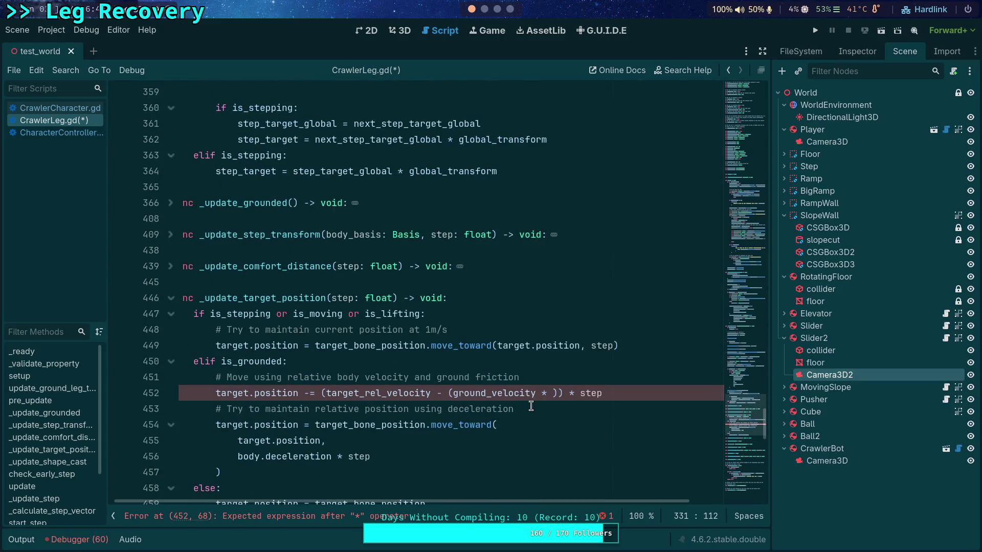
click(551, 394)
text(ground_fri)
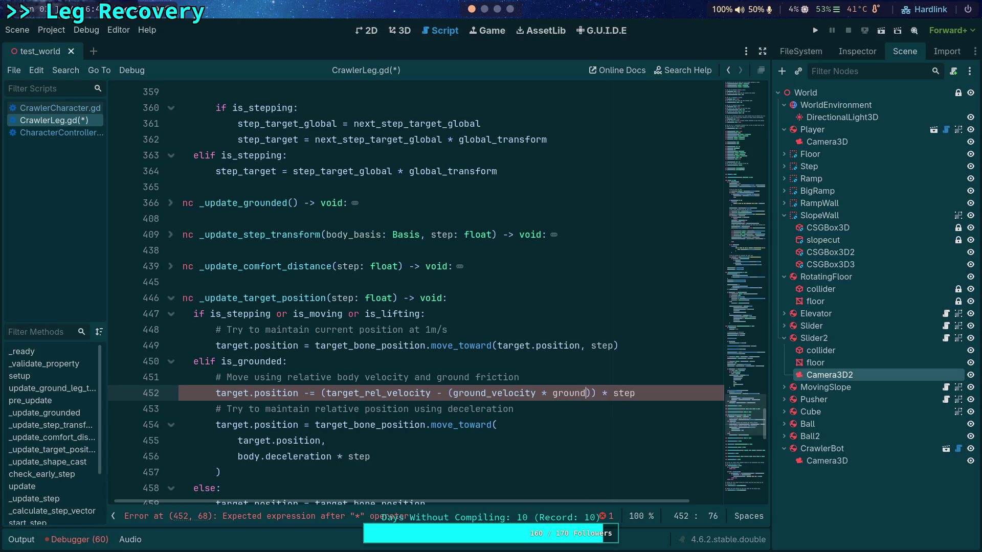
key(Return)
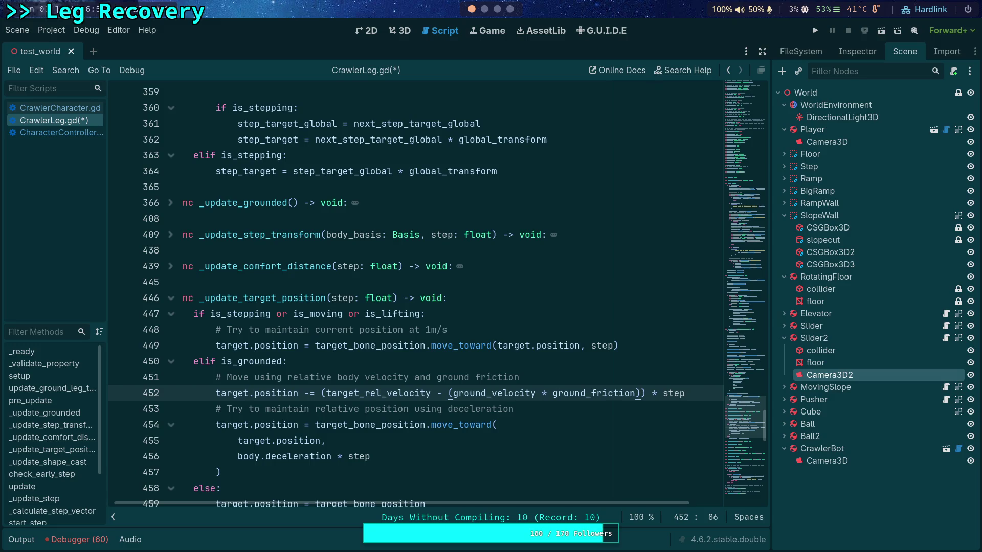
text(* glo)
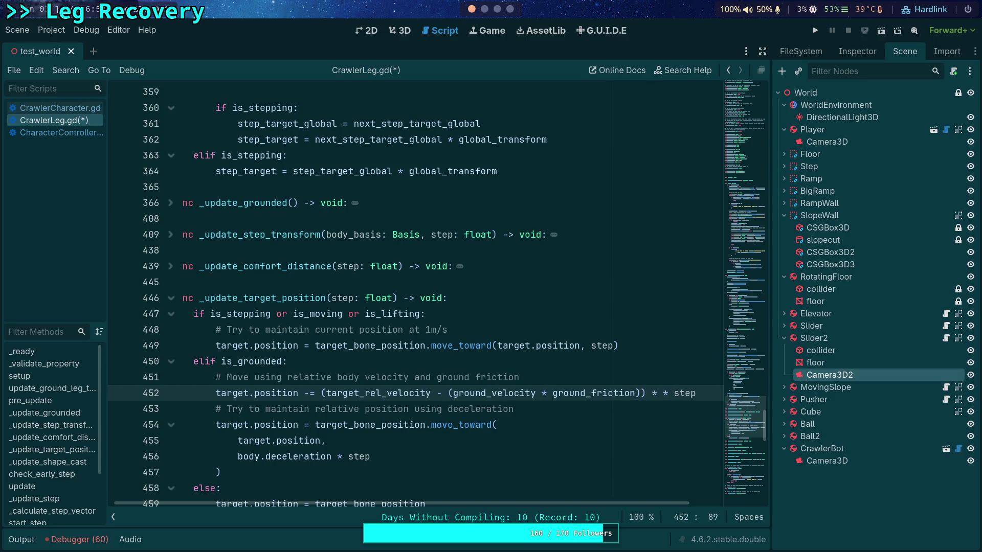
text(bal_b)
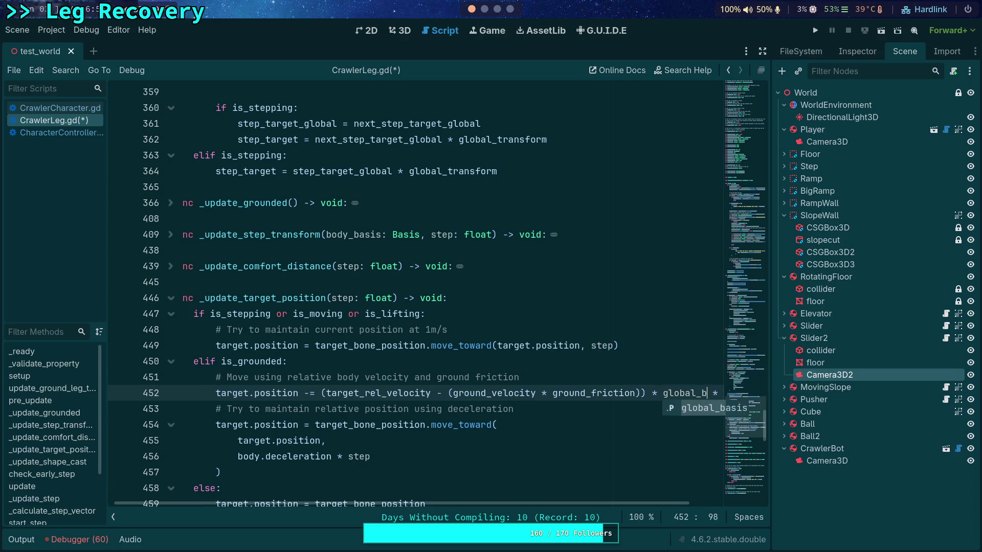
key(Return)
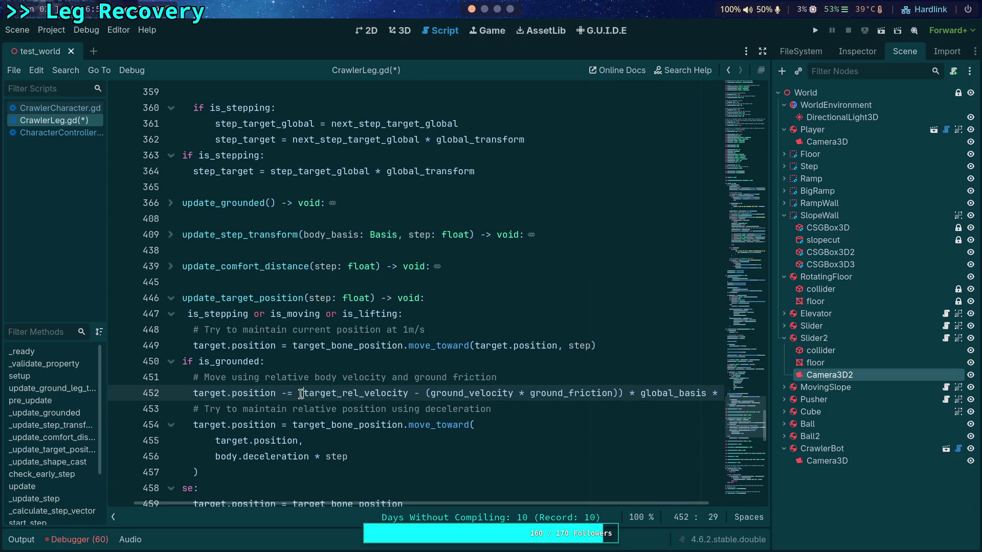
Step: Wrap the velocity expression in parentheses and split the formula across indented lines
text(*)
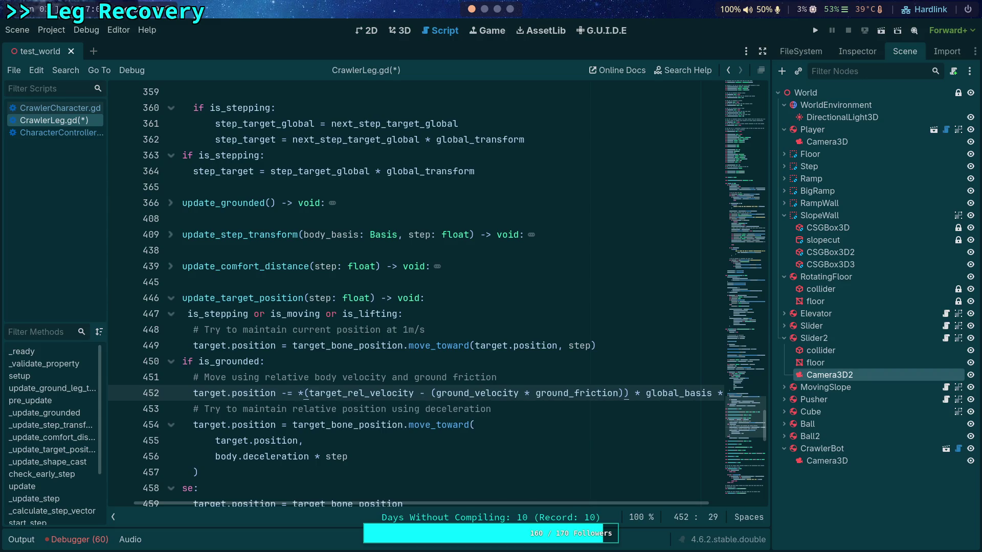
key(BackSpace)
text(()
key(Return)
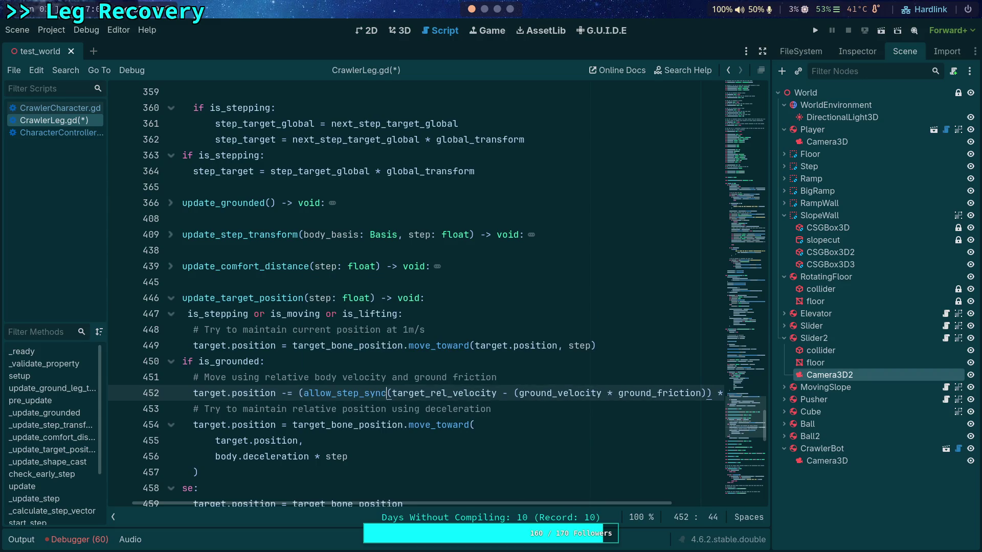
key(ctrl+BackSpace)
key(Return)
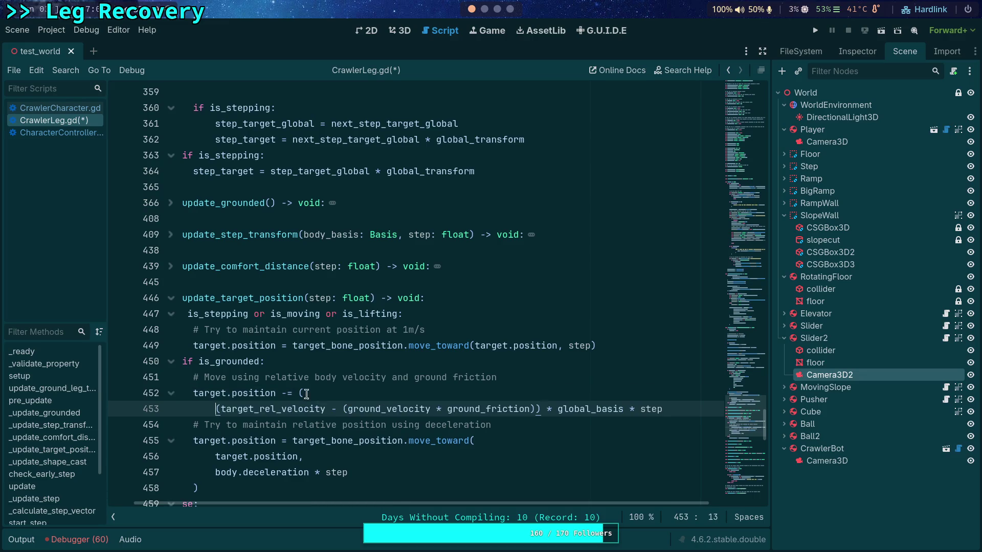
key(Tab)
click(647, 408)
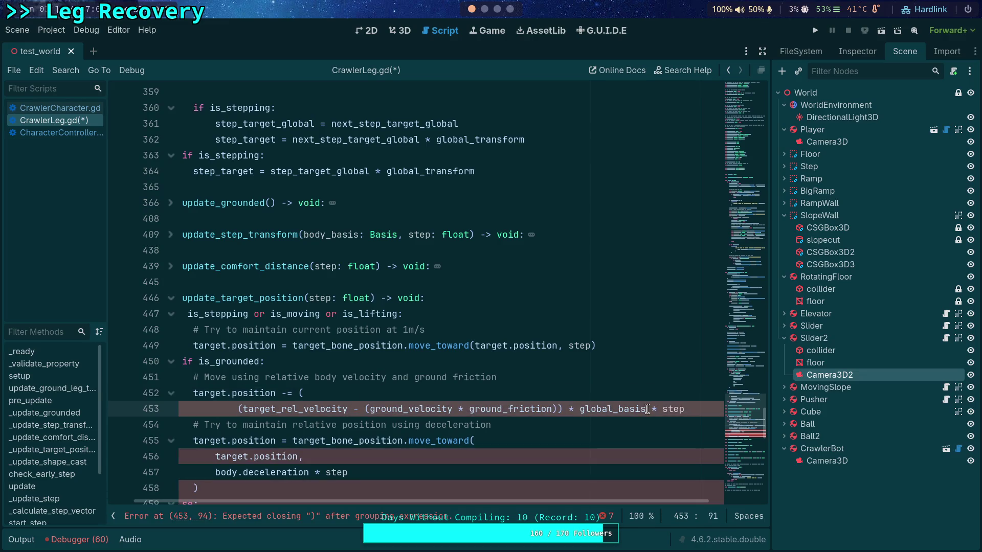
key(Return)
text())
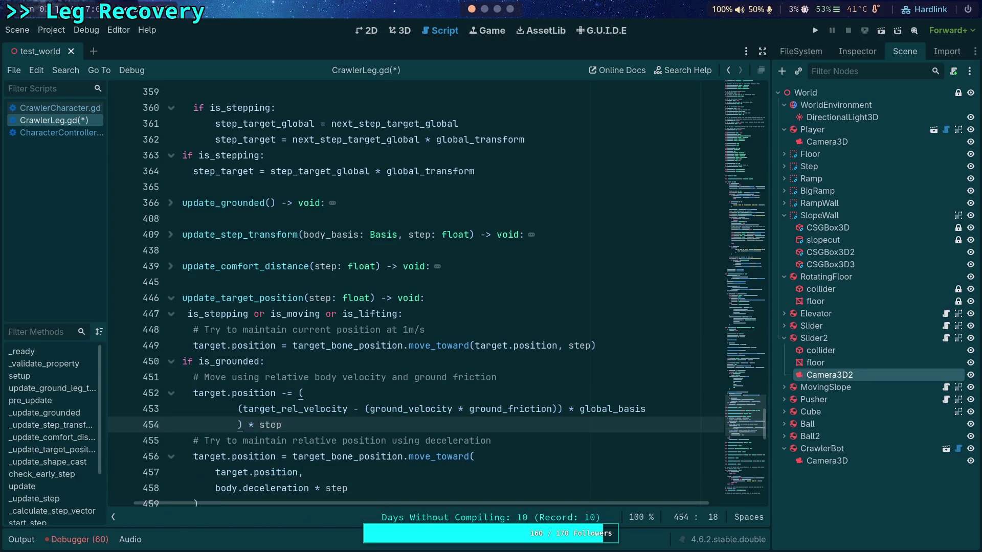
click(238, 425)
Step: Join '* step' to the closing parenthesis, then save CrawlerLeg.gd and run with F5
click(237, 409)
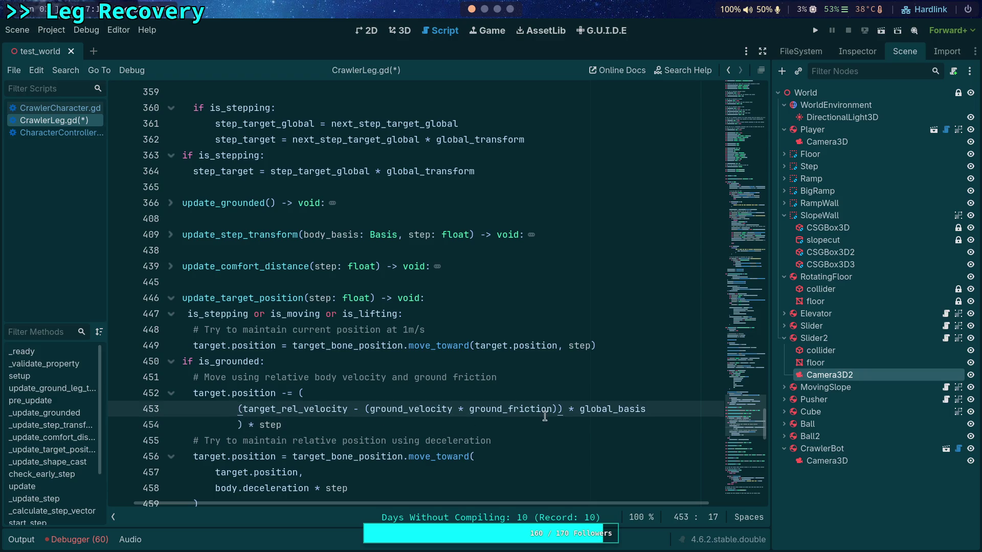
mouse_move(375, 412)
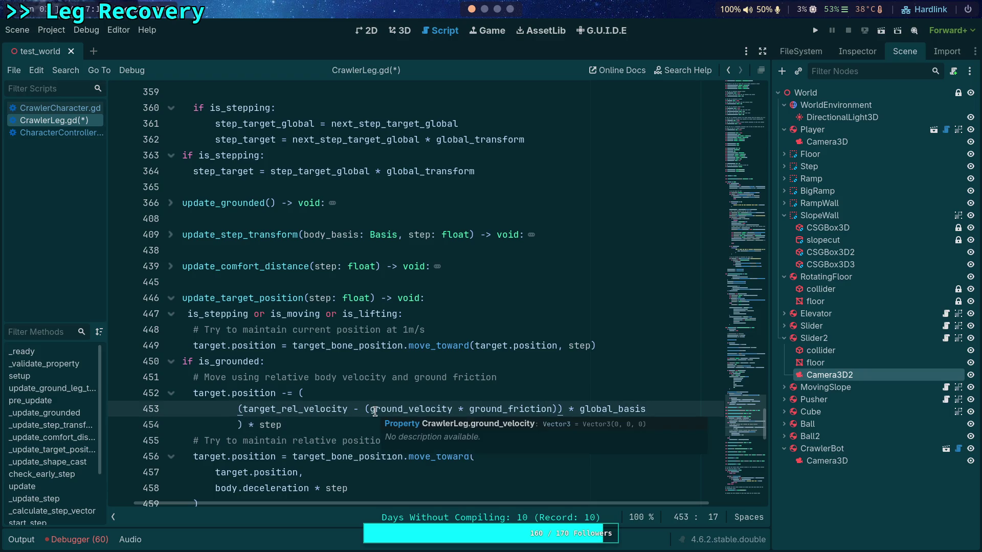
text(()
key(Delete)
key(Return)
key(End)
key(Return)
text())
key(Down)
key(BackSpace)
key(BackSpace)
key(BackSpace)
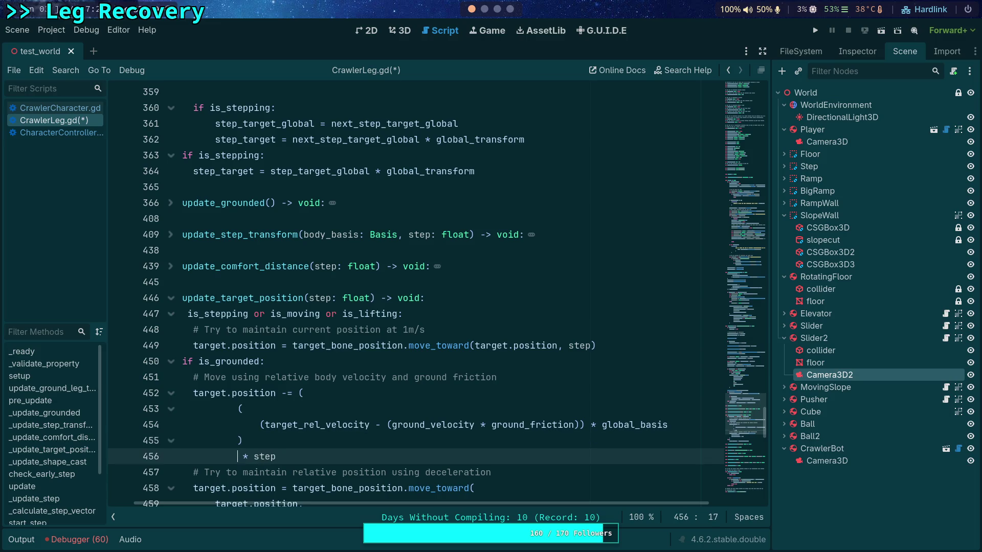
key(End)
key(Return)
key(F5)
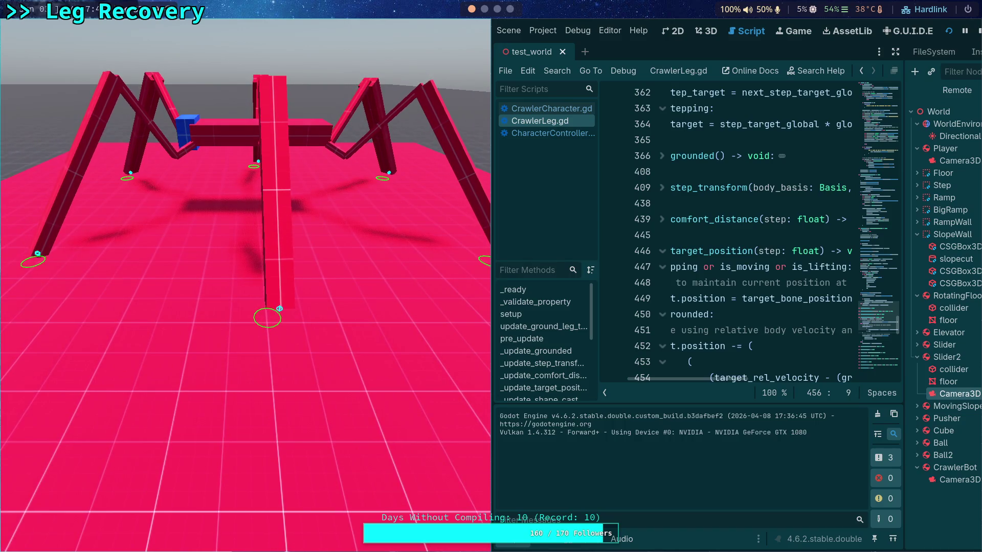
Step: Stop the game, hide the output log, and read CrawlerLeg.gd down to line 454
click(978, 30)
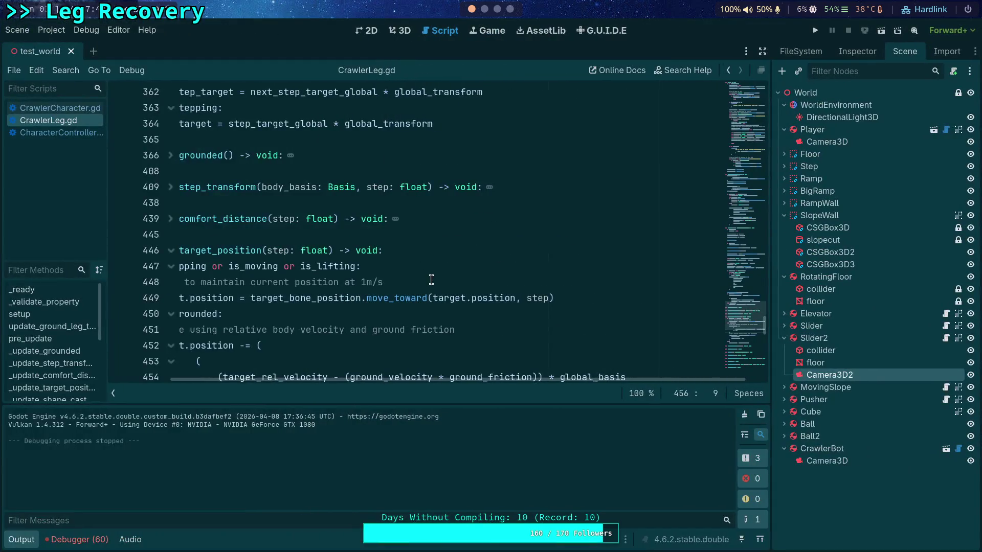
click(21, 539)
scroll(257, 411, down, 3)
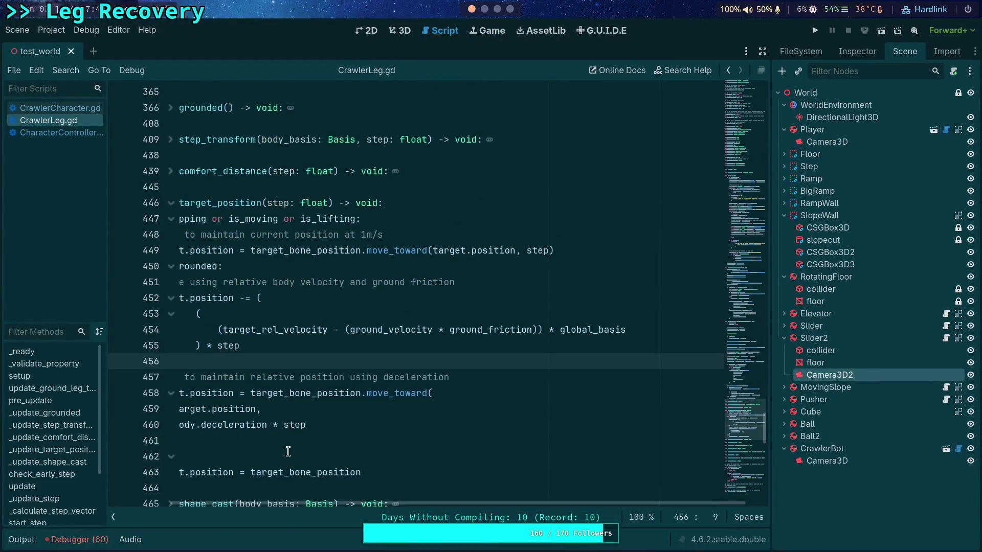
scroll(286, 412, left, 3)
mouse_move(314, 414)
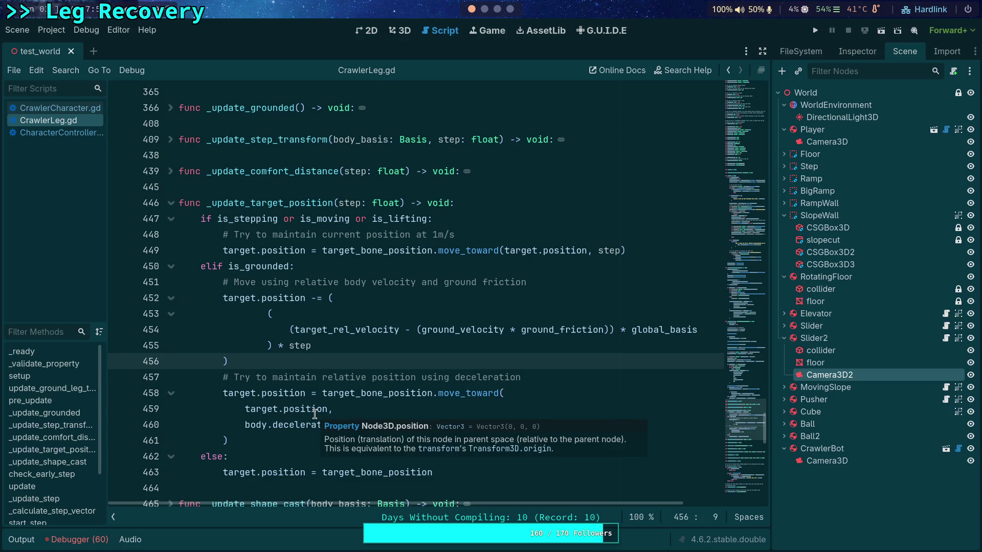
click(337, 330)
double_click(336, 330)
scroll(336, 330, up, 15)
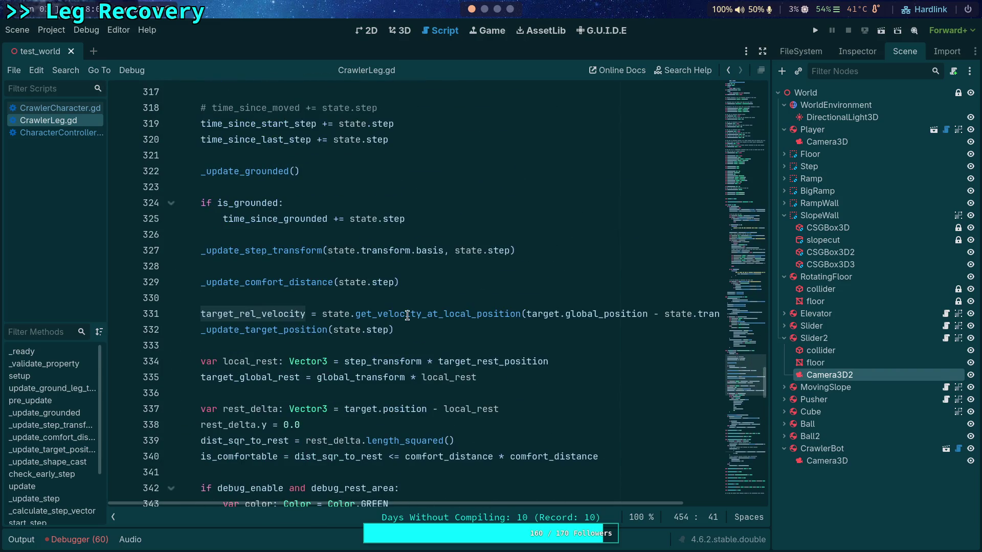
Step: Locate target_rel_velocity's assignment on line 331, then switch to CrawlerCharacter.gd's grounded-leg loop
mouse_move(408, 315)
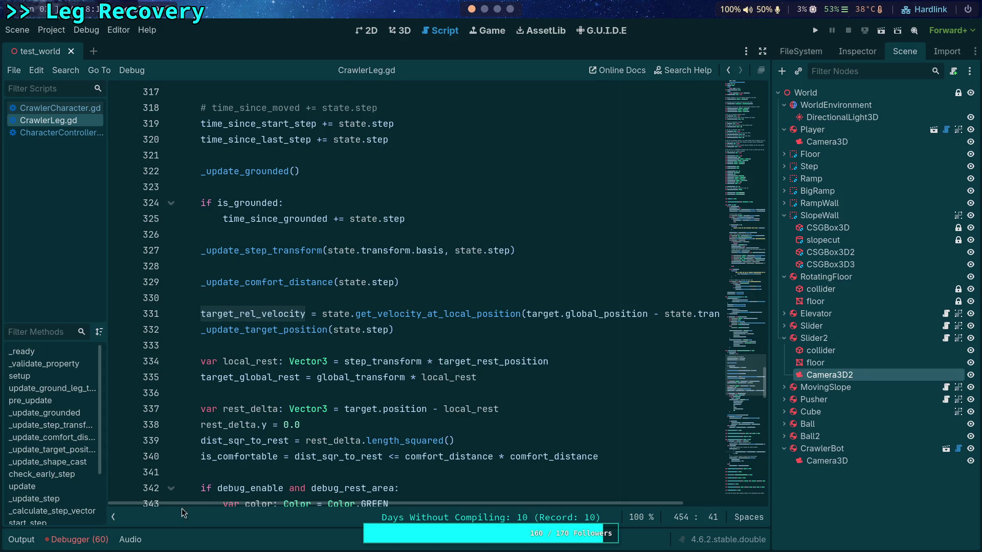
scroll(374, 449, down, 9)
scroll(374, 449, down, 7)
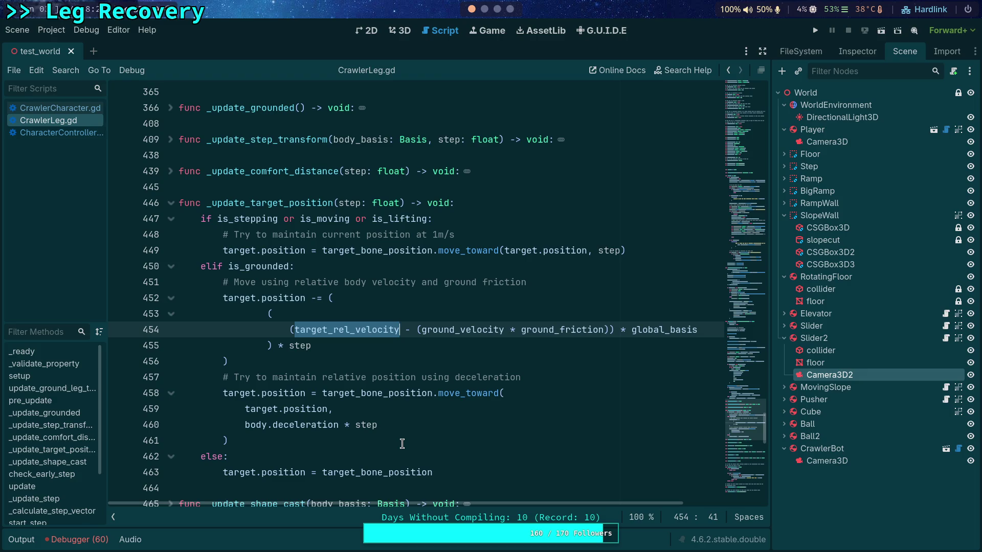
click(72, 109)
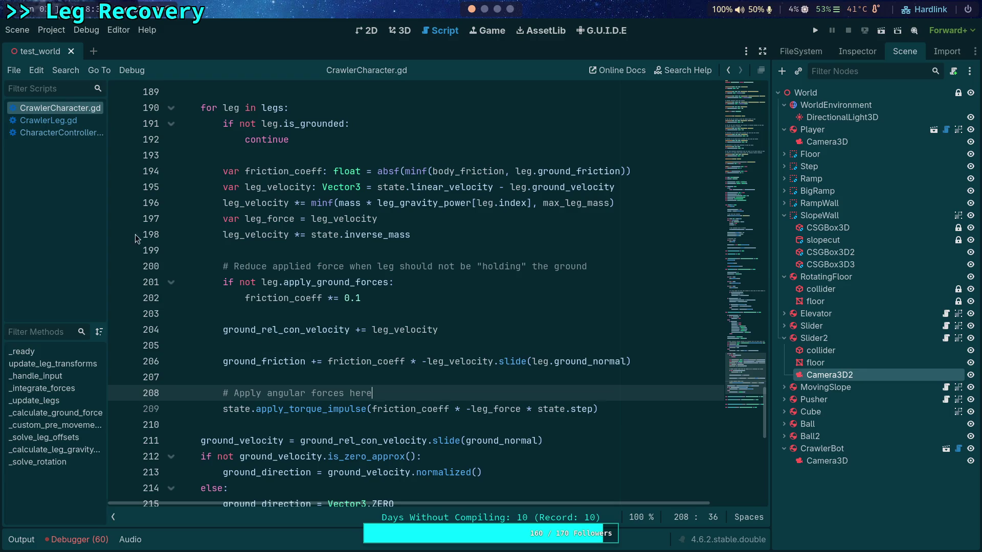
Step: Highlight leg_force's uses, compare CharacterController.gd's ground friction, then return to the 3D scene
double_click(501, 409)
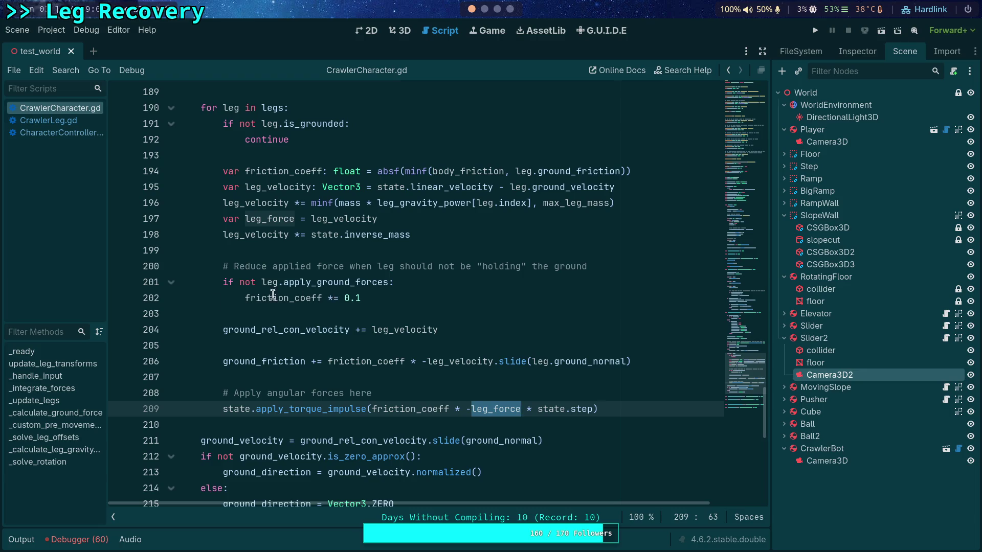
click(57, 133)
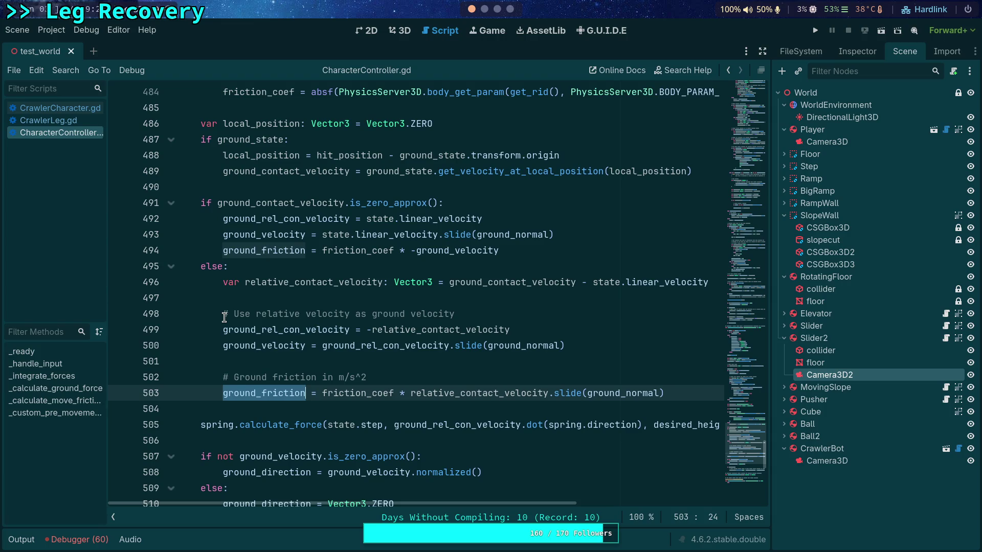
click(396, 30)
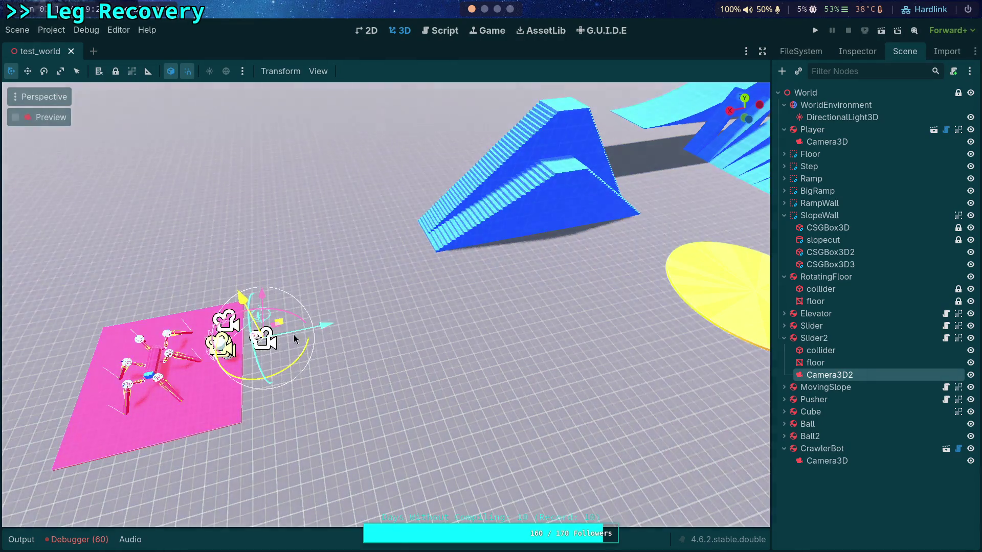
Step: Delete CrawlerBot's old Camera3D and move Camera3D2 under CrawlerBot
click(221, 344)
drag(282, 340, 382, 331)
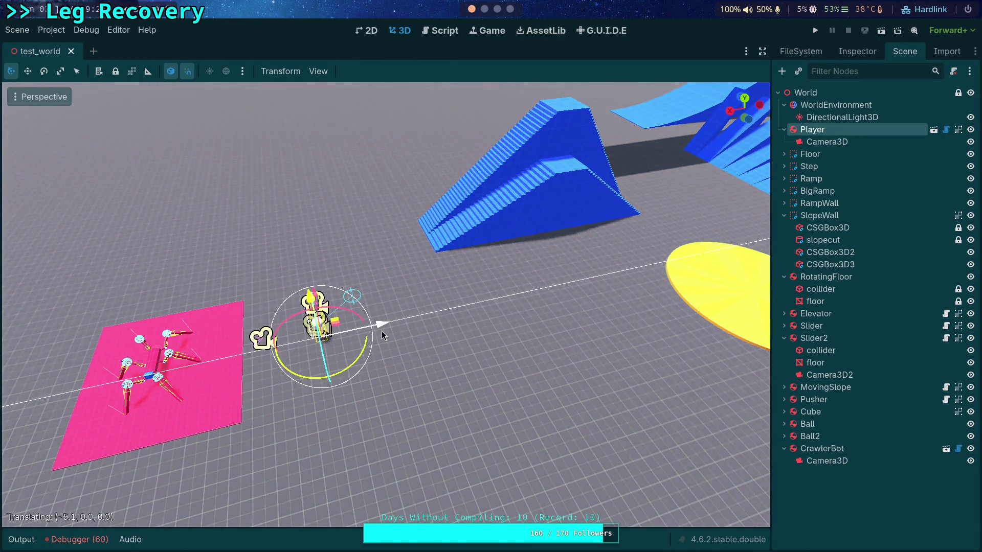
click(843, 376)
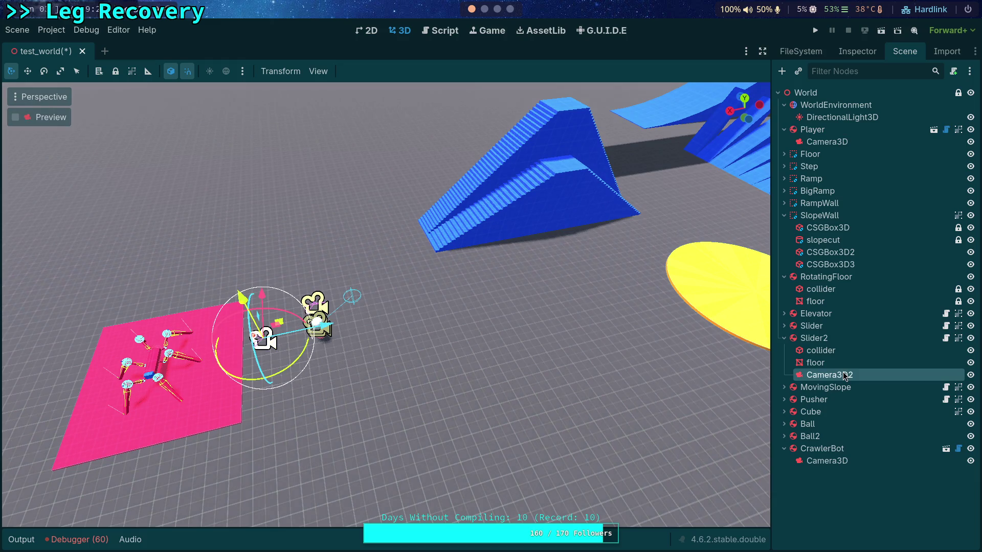
click(817, 463)
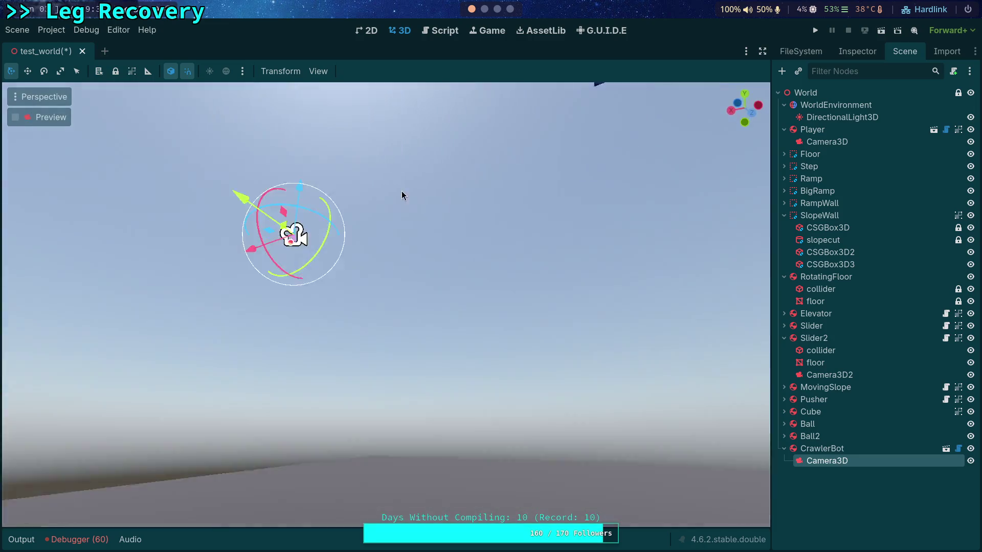
key(Delete)
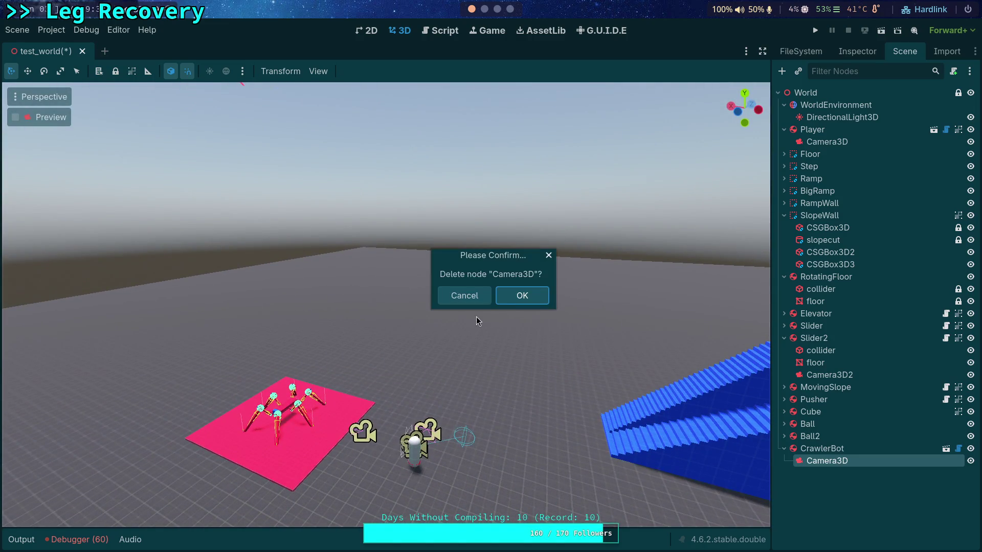
click(522, 296)
drag(840, 377, 829, 449)
Step: Rename Camera3D2 to Camera3D, preview its view of the robot, and run the project
double_click(861, 450)
click(870, 449)
key(BackSpace)
key(Return)
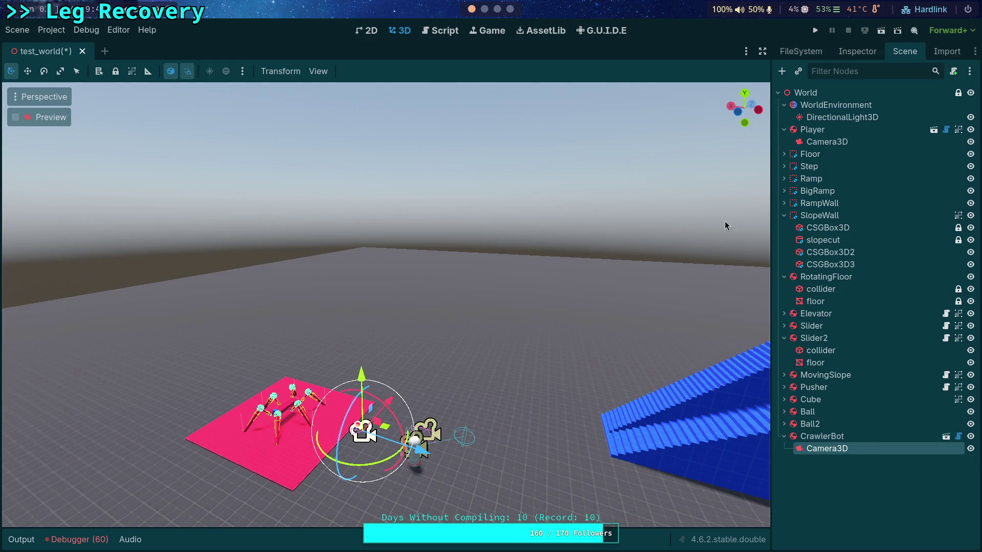
click(16, 118)
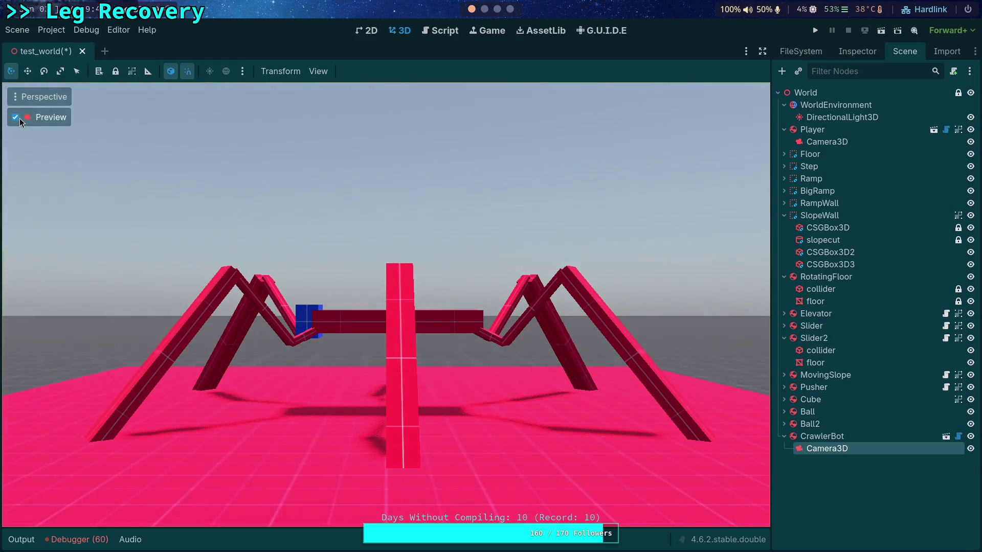
click(16, 118)
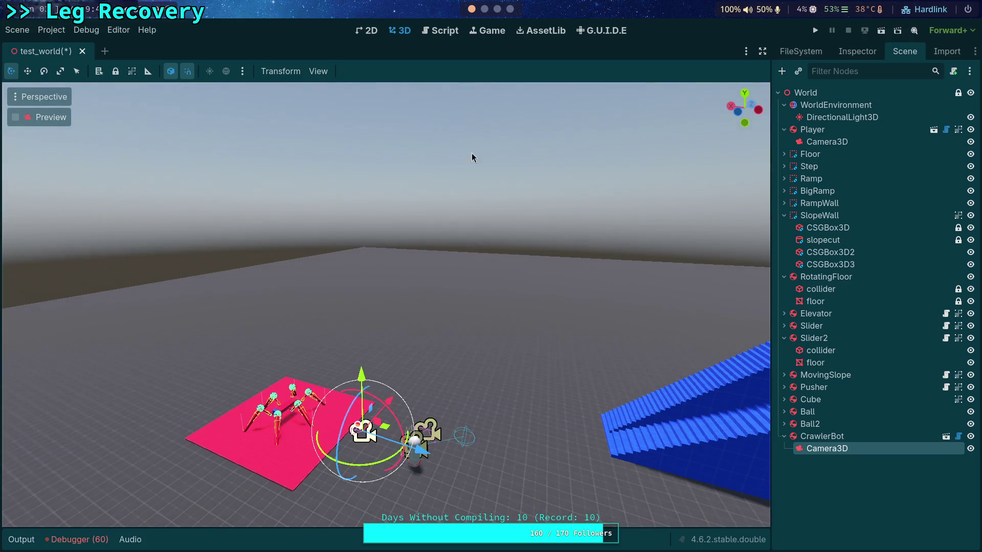
click(815, 32)
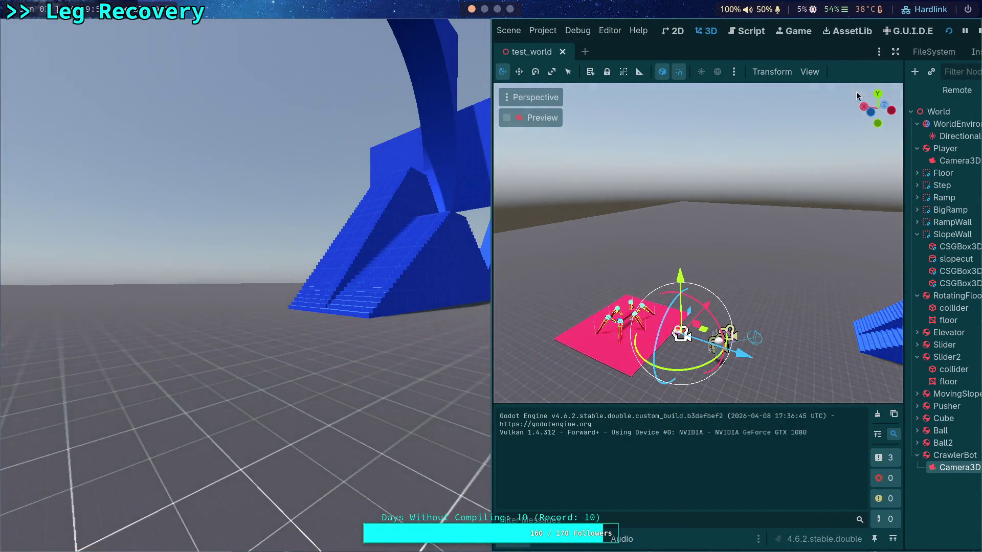
Step: Tick Current on Camera3D, test-run the game through it, then return to the scripts
click(979, 31)
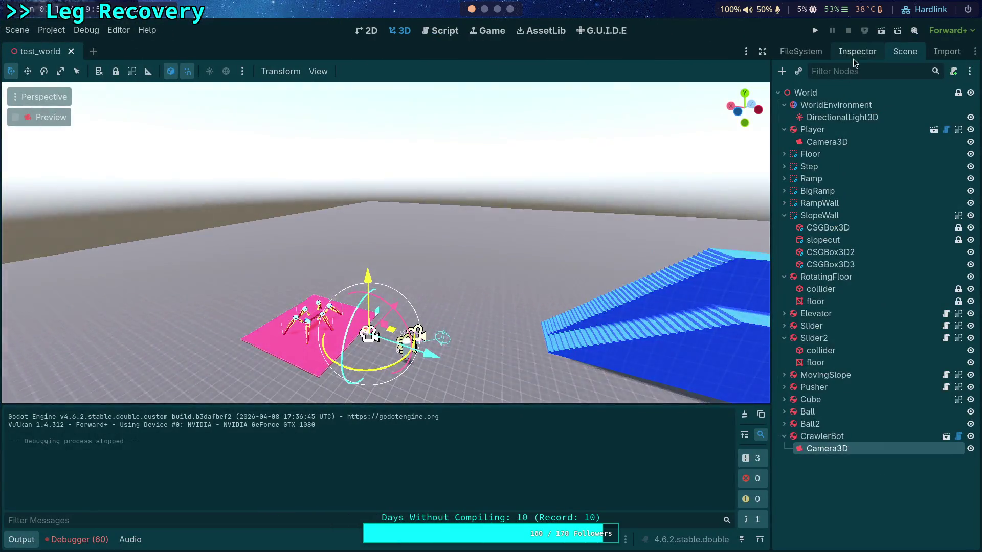
click(857, 52)
click(878, 318)
click(815, 30)
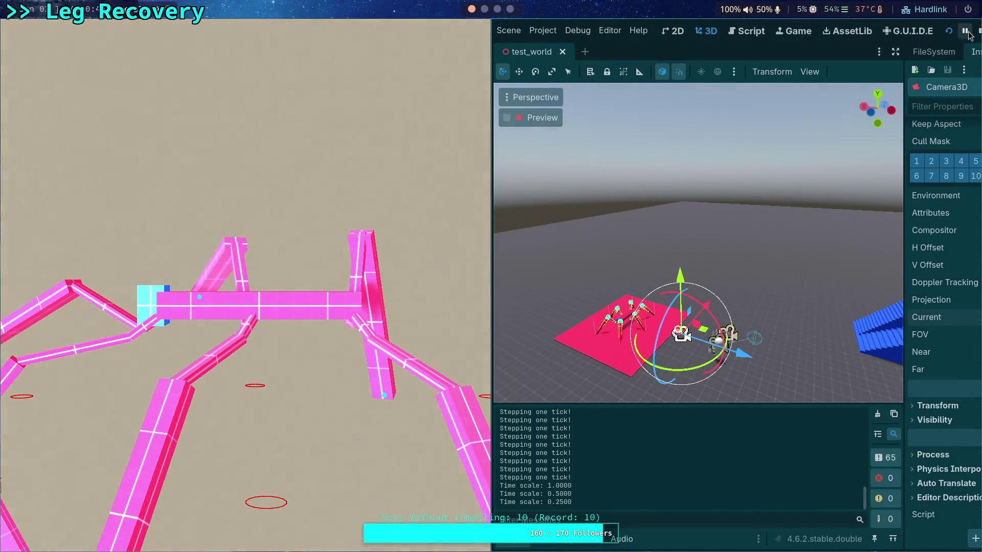
click(978, 32)
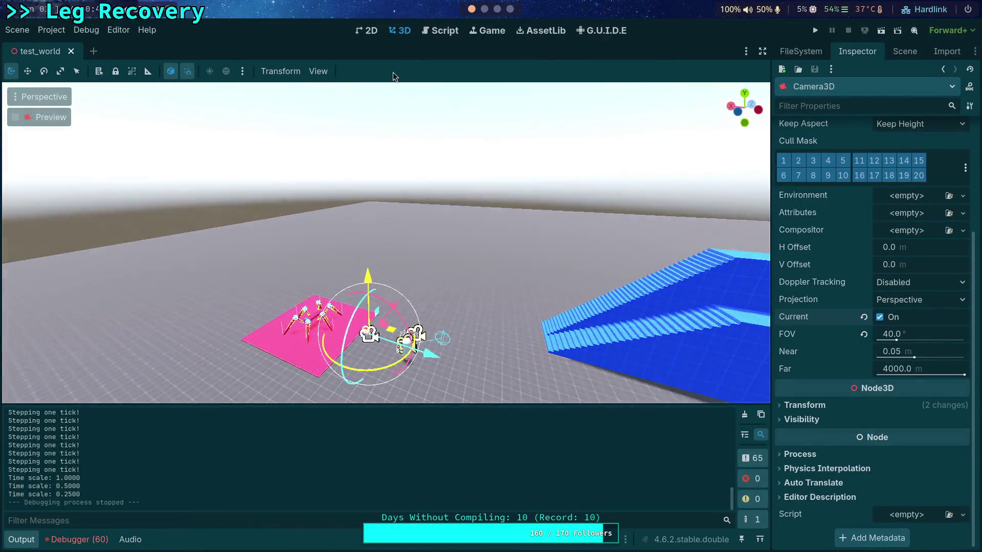
click(431, 35)
click(15, 541)
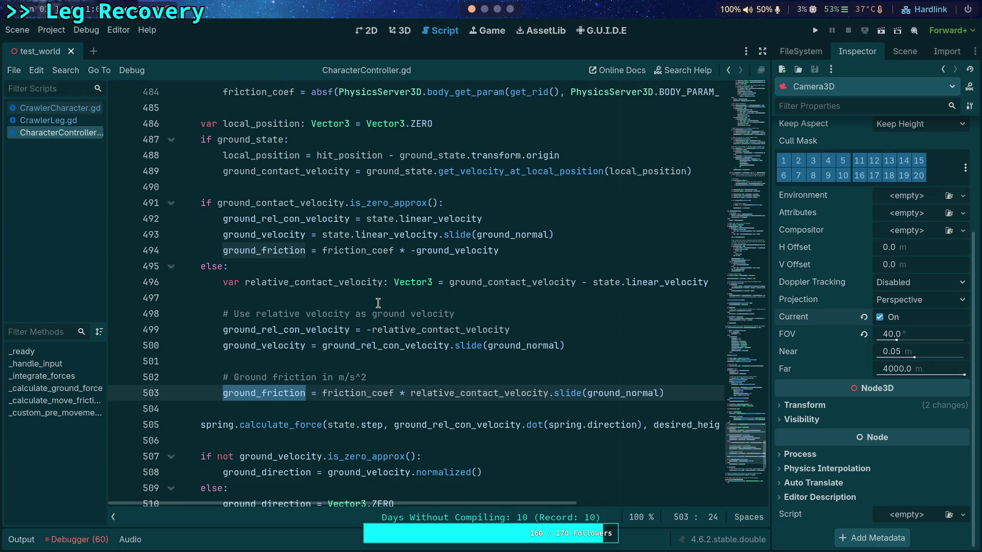
Step: Reopen CrawlerLeg.gd, then drag CrawlerBot upward in the Scene dock
mouse_move(454, 328)
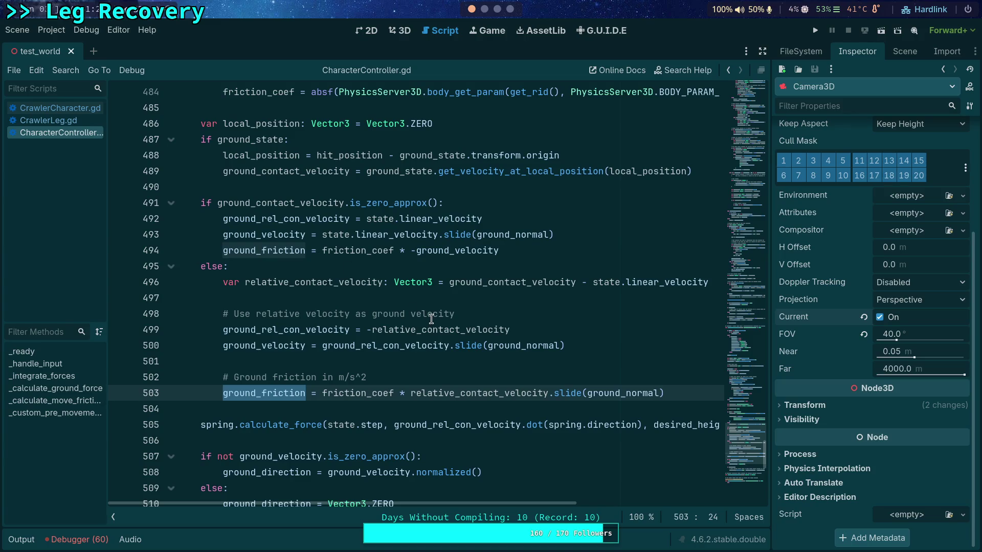
click(97, 120)
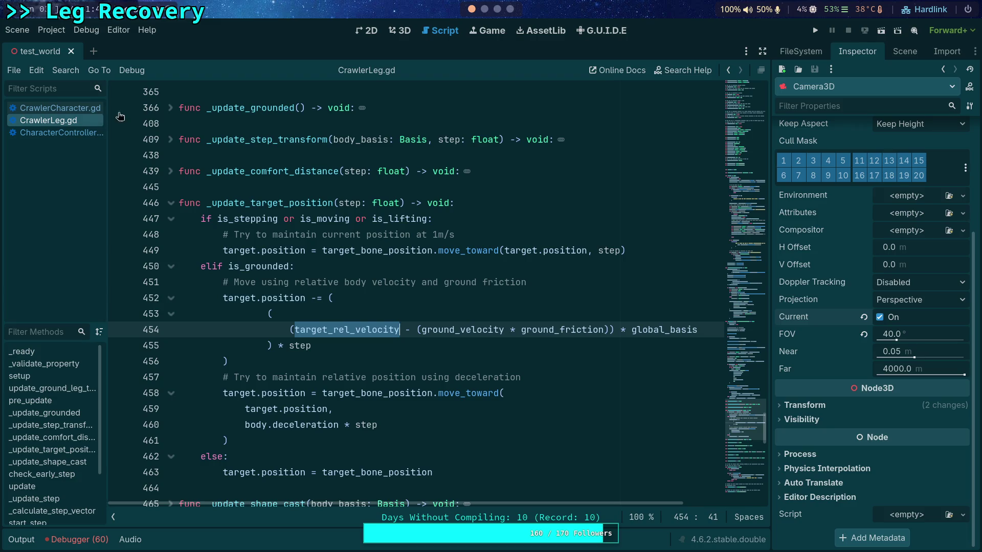
click(892, 58)
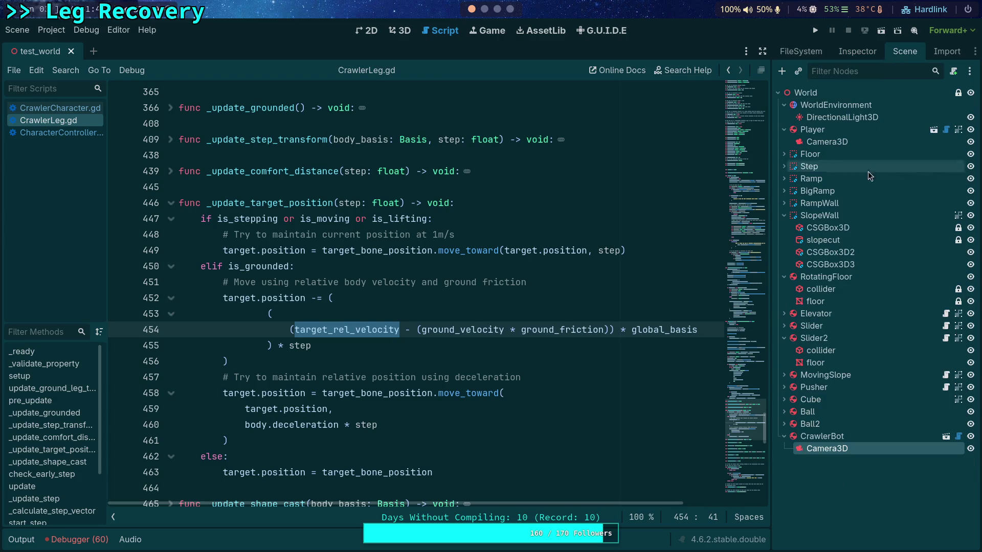
click(813, 439)
drag(813, 438, 791, 154)
Step: Drop CrawlerBot below Player and run the game twice, fullscreen first, closing each with F8
click(815, 30)
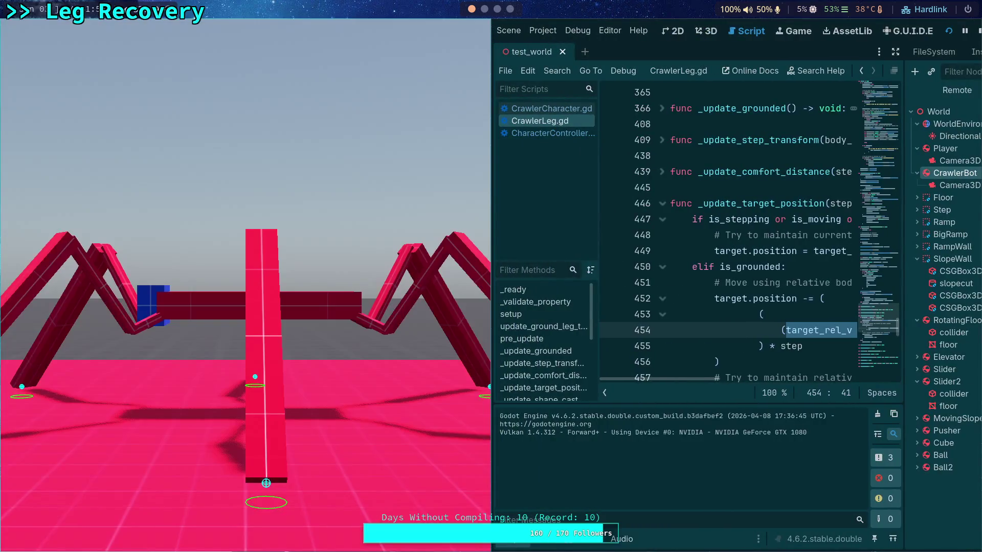
key(super+f)
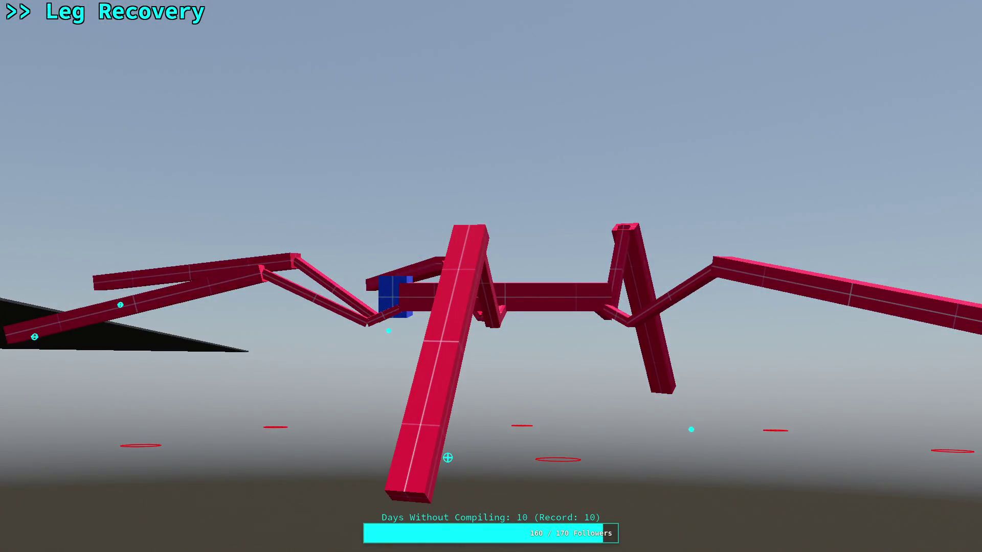
key(F8)
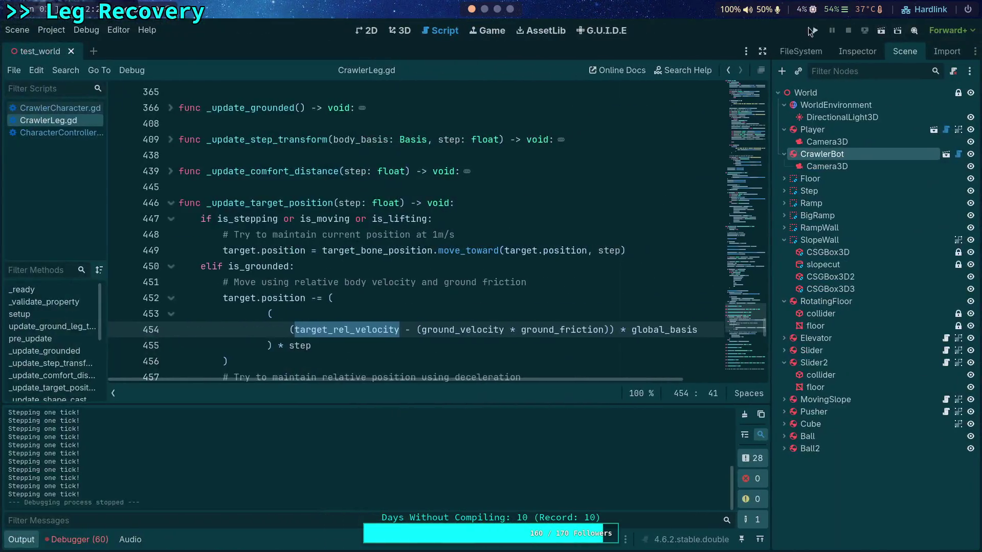
click(812, 31)
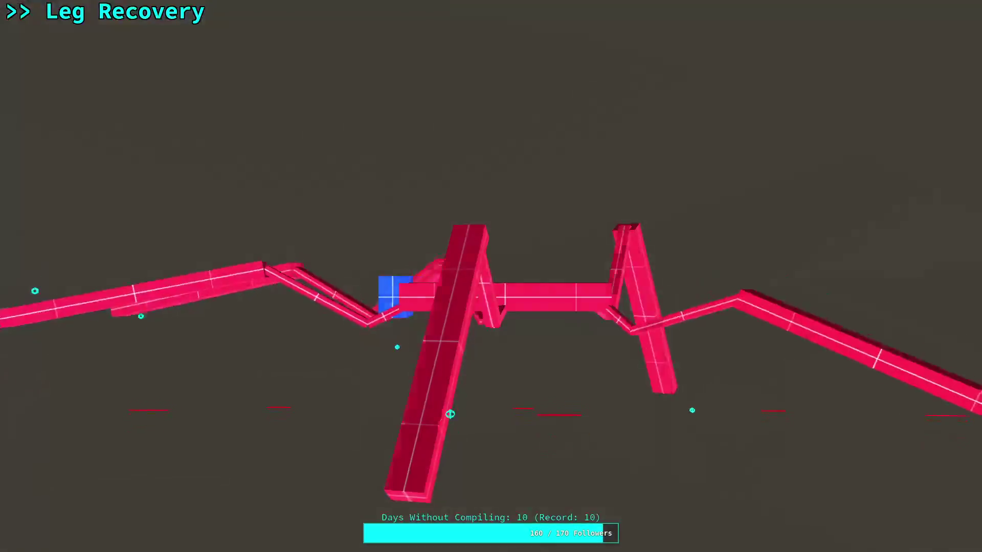
key(F8)
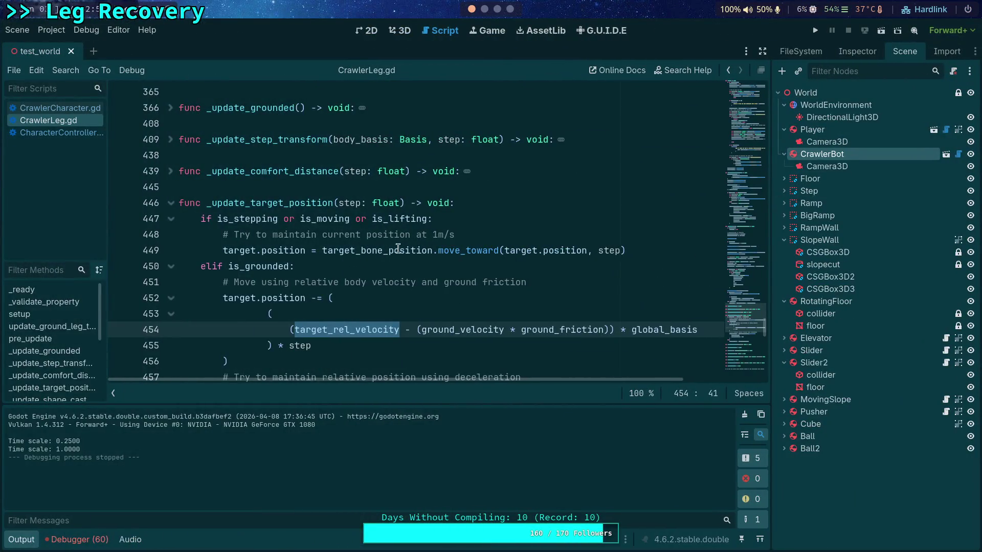
click(488, 299)
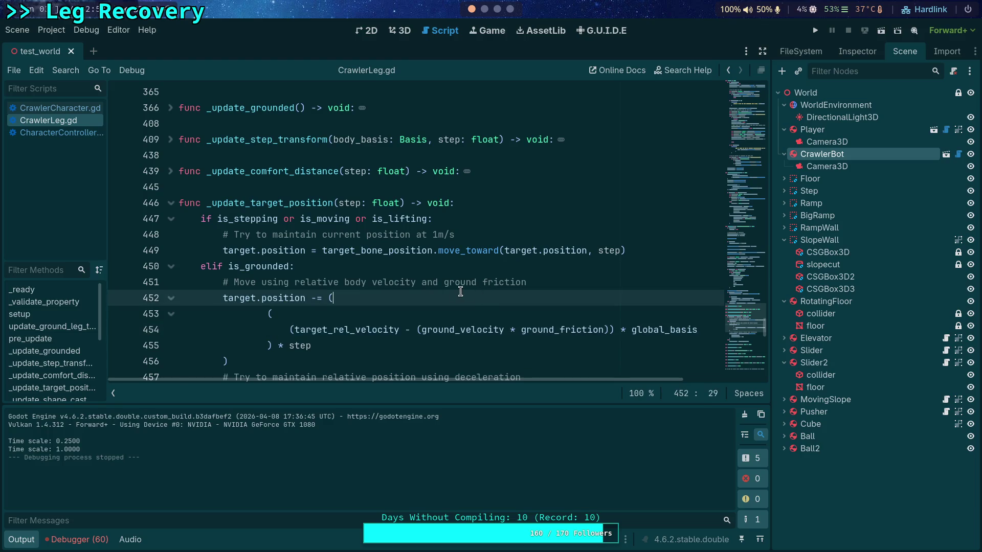
Step: Untick Current on CrawlerBot's Camera3D in the Inspector
scroll(380, 313, down, 1)
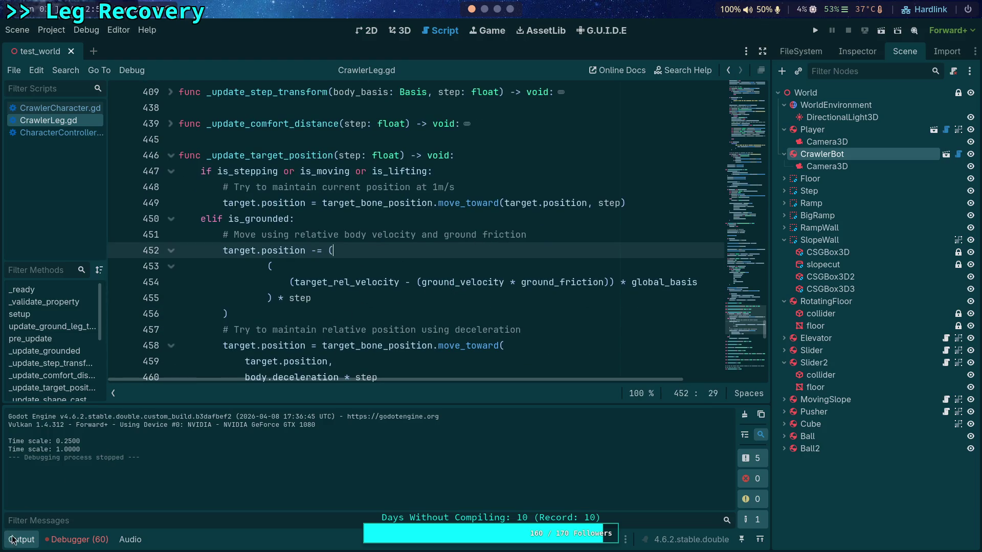
click(18, 540)
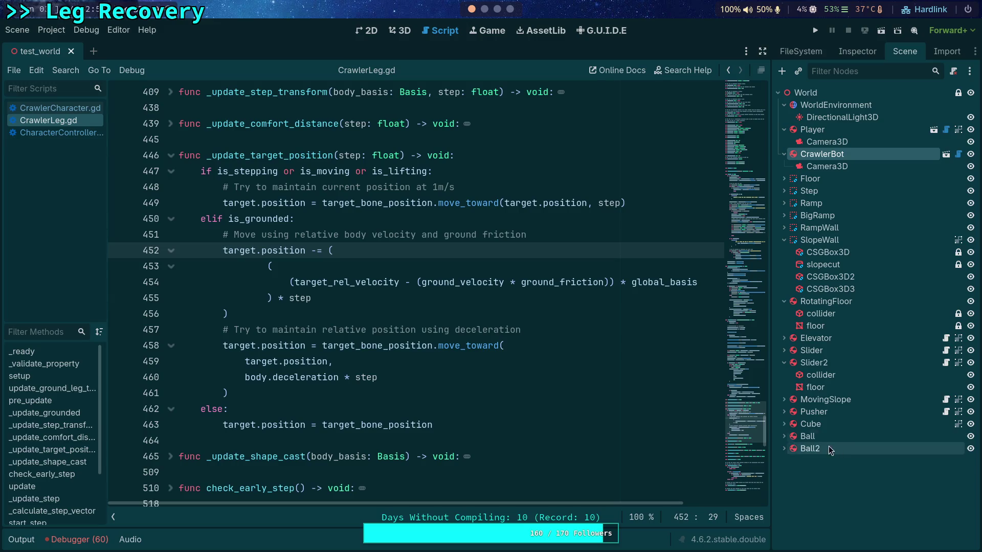
click(829, 167)
click(858, 52)
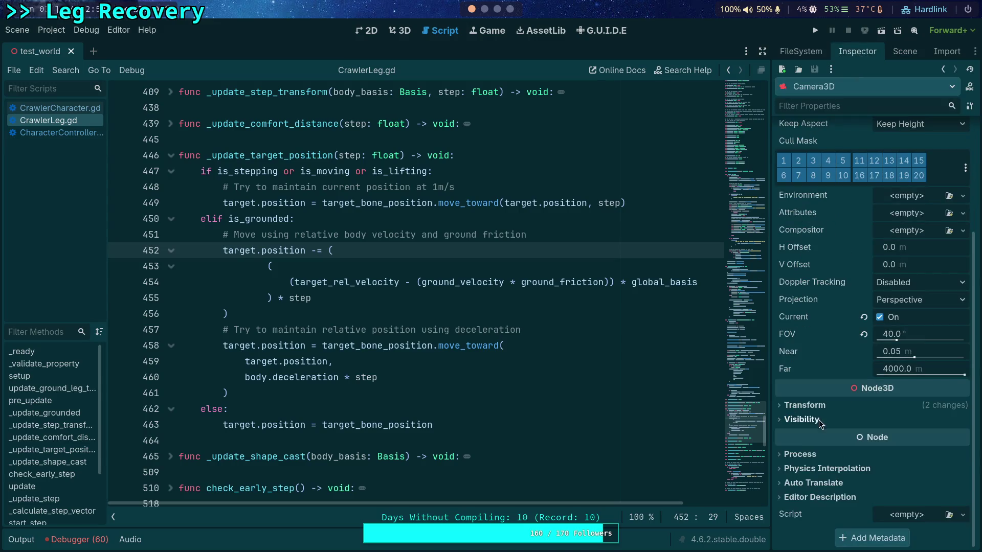
click(874, 317)
Step: Test-run the crawler, stop it, and switch to CrawlerCharacter.gd
click(815, 31)
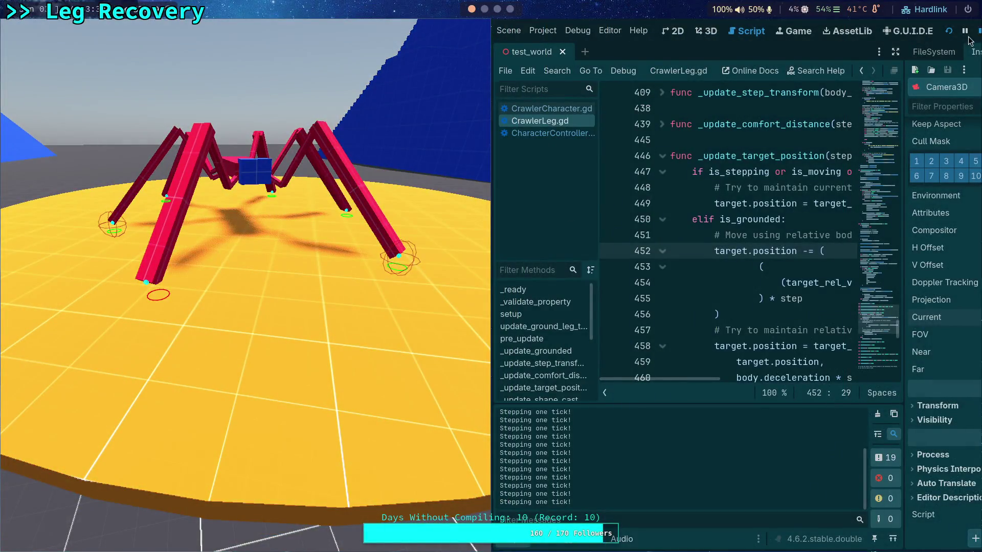
click(978, 31)
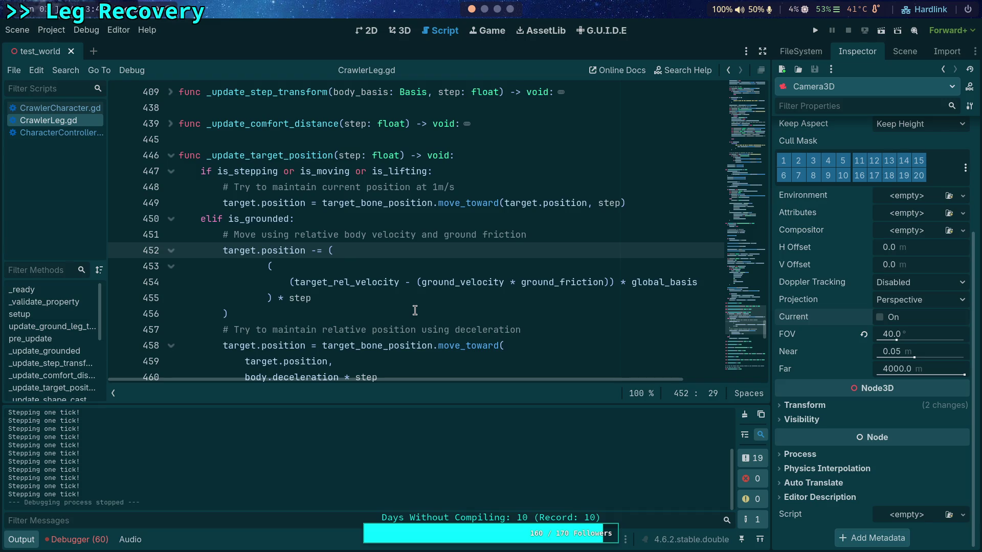
click(61, 108)
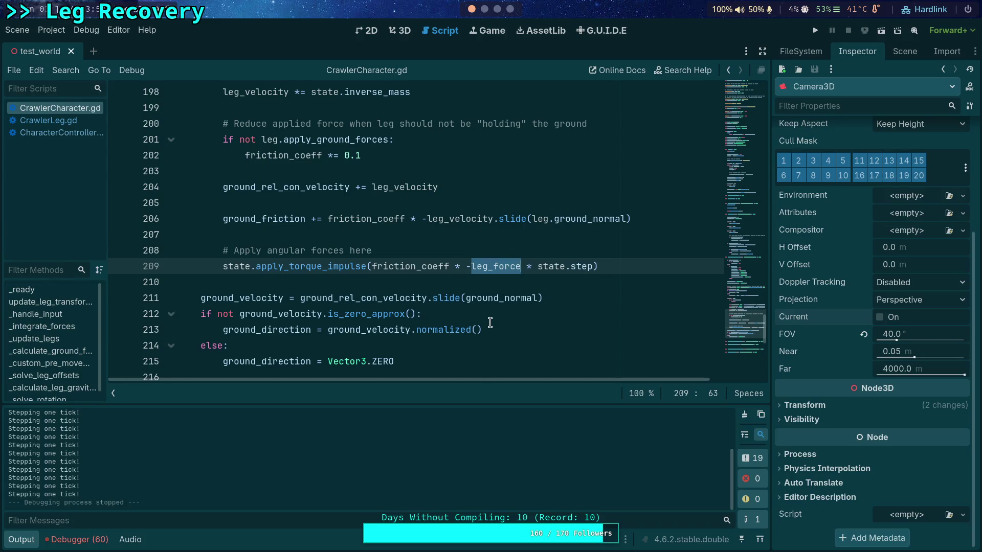
Step: Remove the minus sign before leg_force on line 209 and run the game
scroll(490, 322, up, 1)
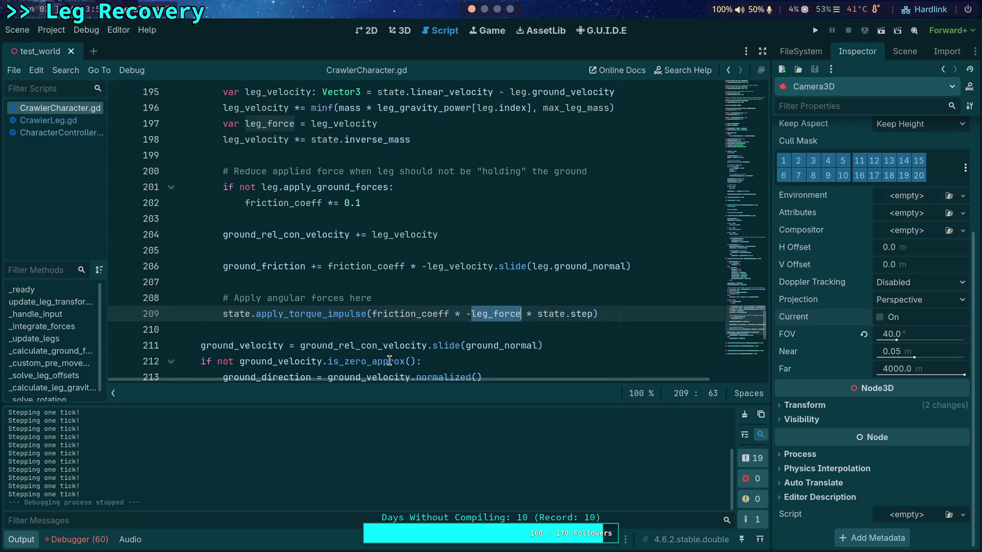
mouse_move(388, 361)
mouse_move(381, 341)
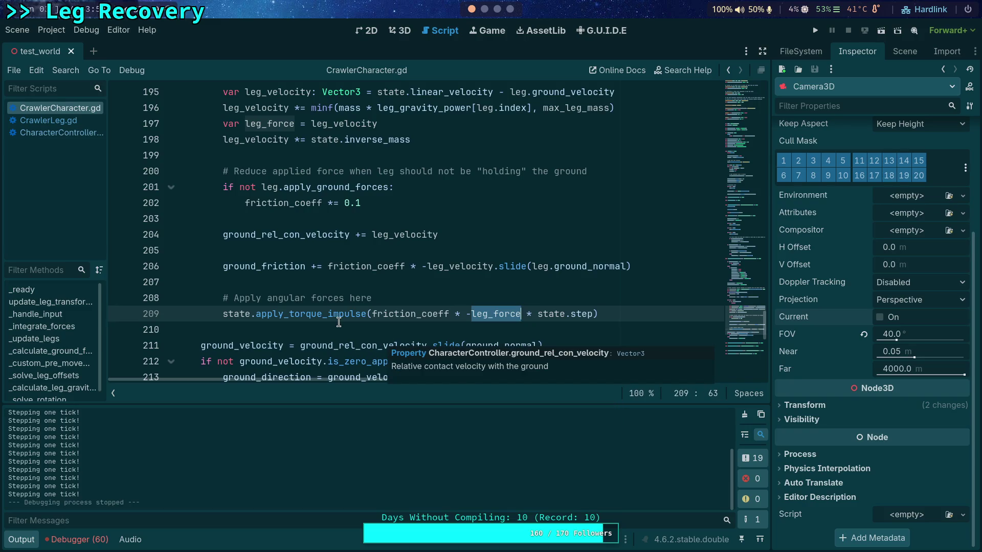
mouse_move(346, 316)
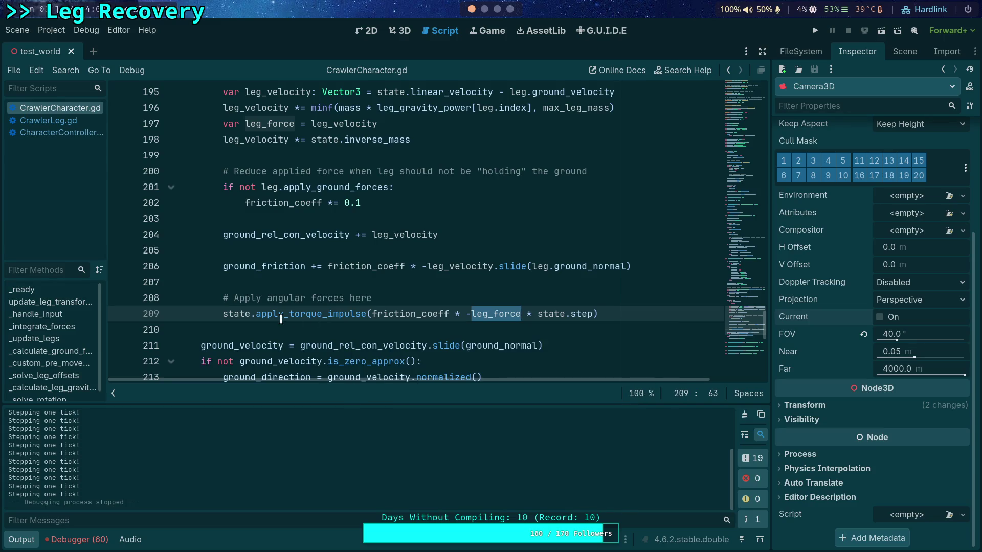
click(470, 314)
text(-)
mouse_move(513, 317)
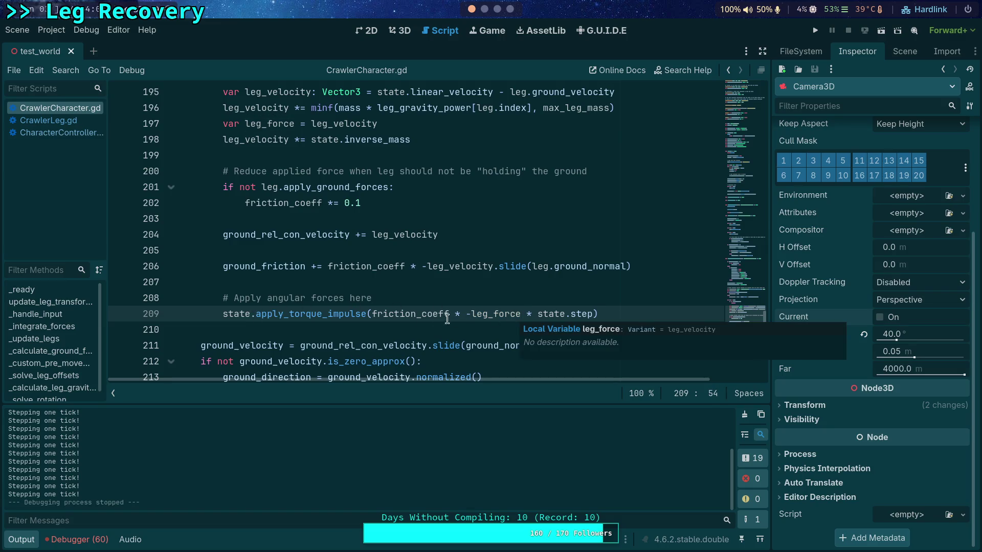
key(BackSpace)
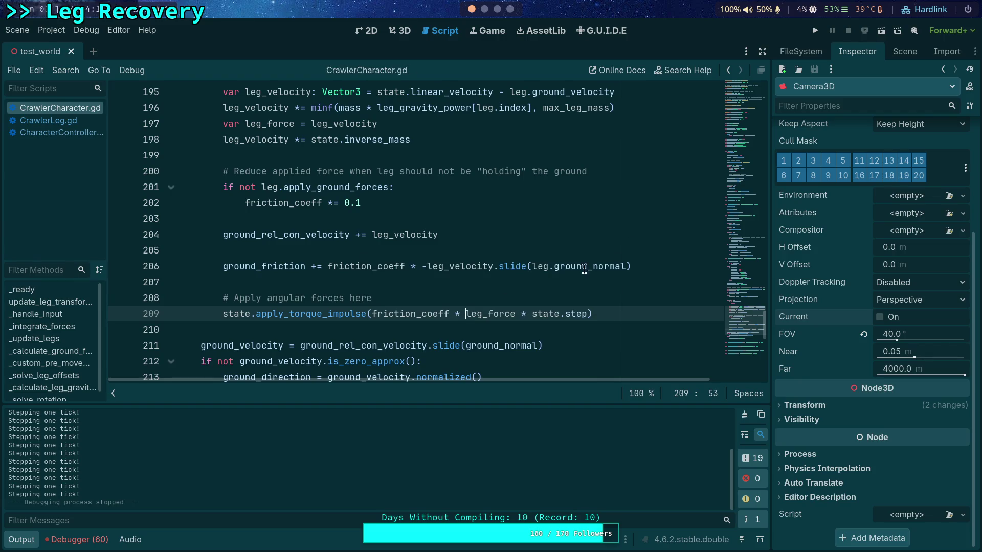
click(815, 30)
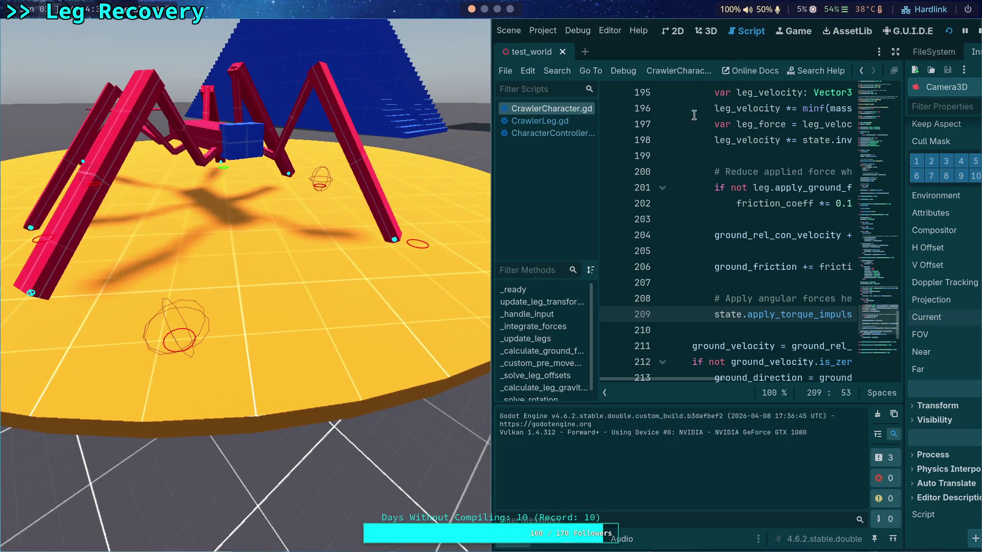
Step: Stop the crawler test run to return to the CrawlerCharacter.gd script
click(979, 31)
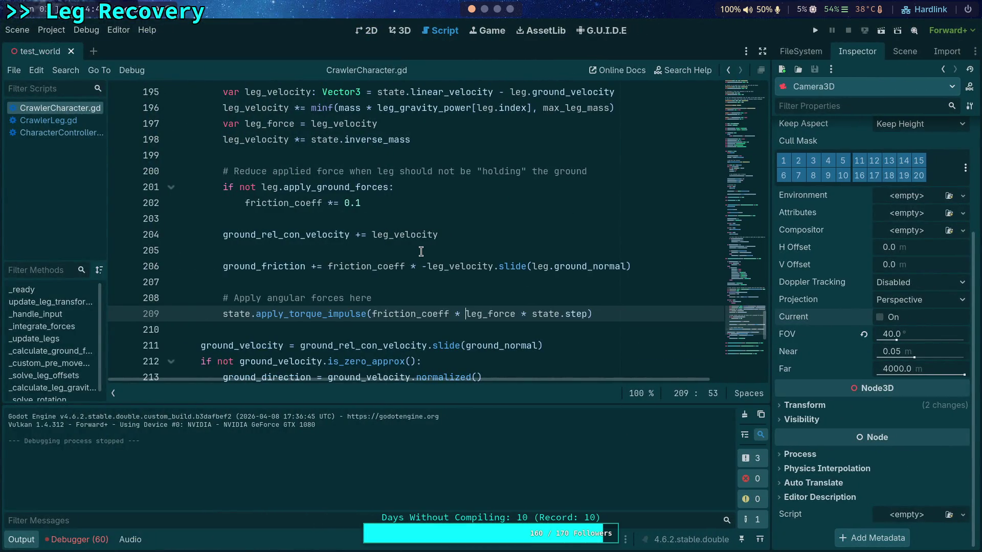
Step: Hide the output log and inspect ground_velocity on line 454 of CrawlerLeg.gd
scroll(421, 250, up, 1)
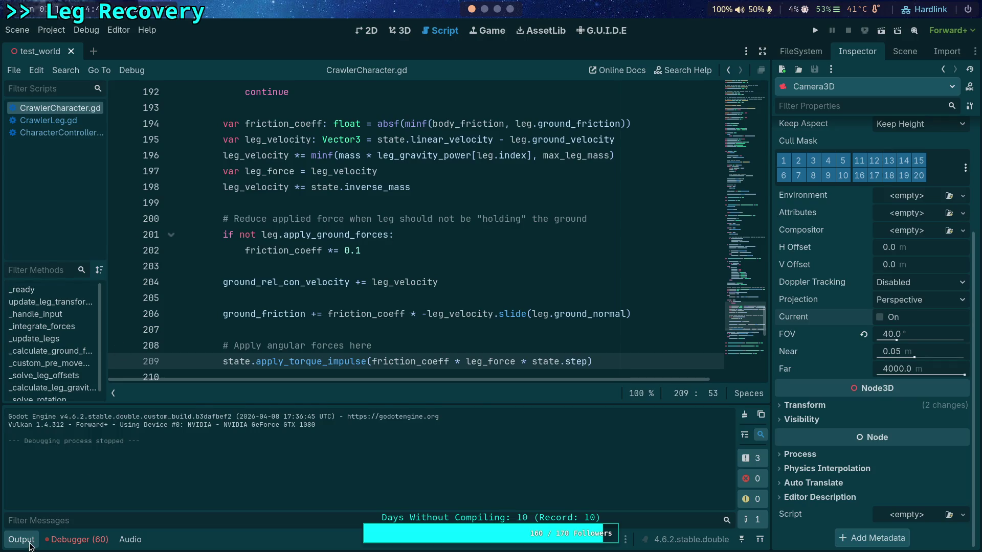
click(27, 541)
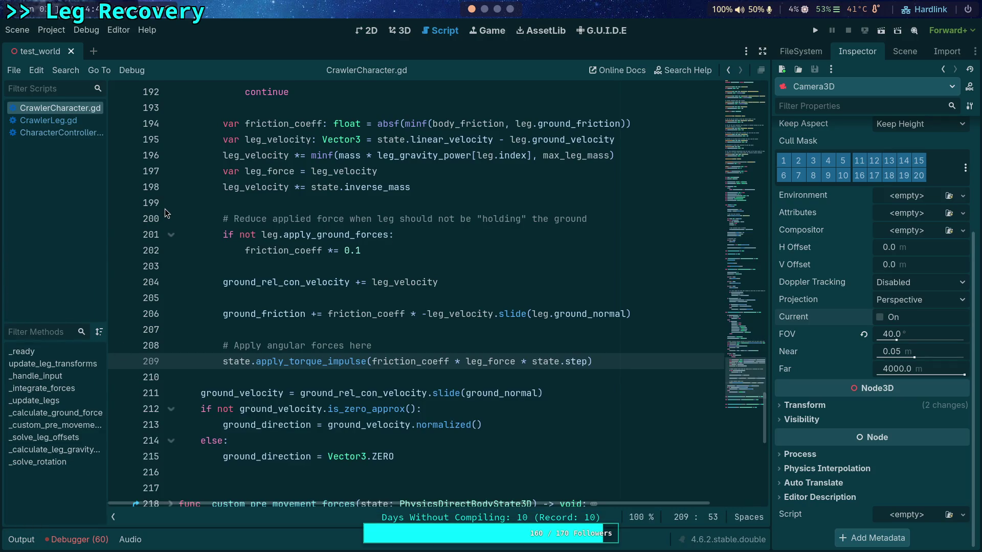
click(71, 122)
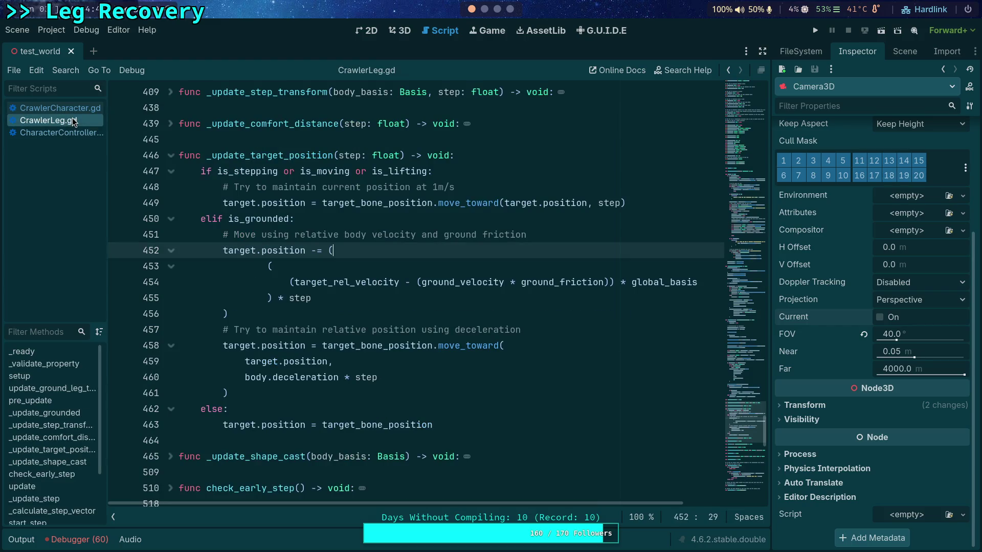
scroll(342, 280, up, 2)
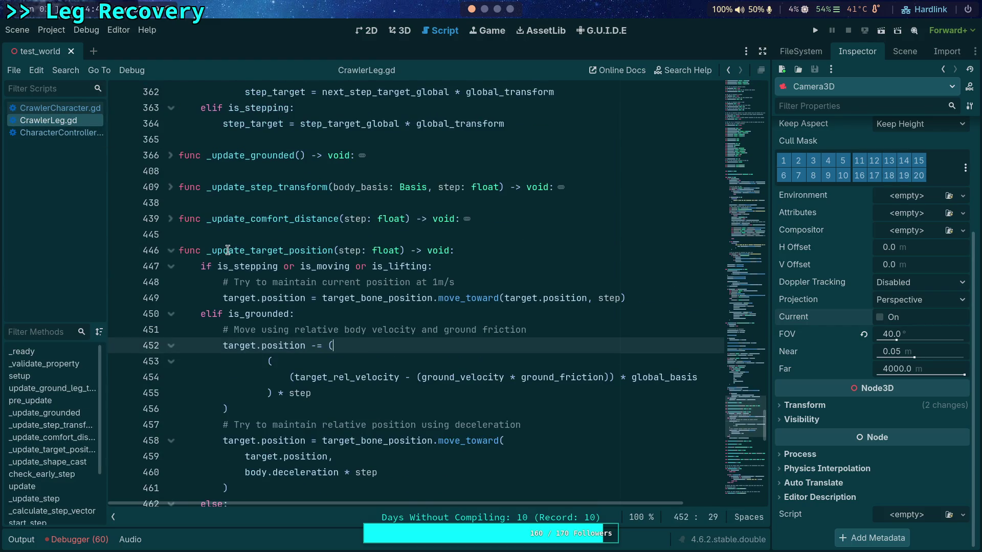
scroll(227, 250, up, 7)
scroll(227, 250, down, 7)
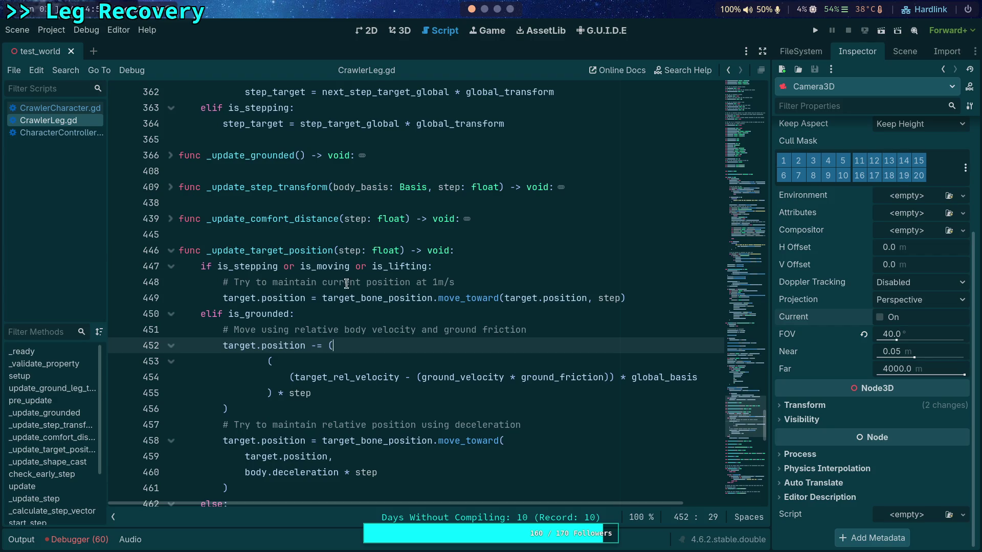
double_click(449, 377)
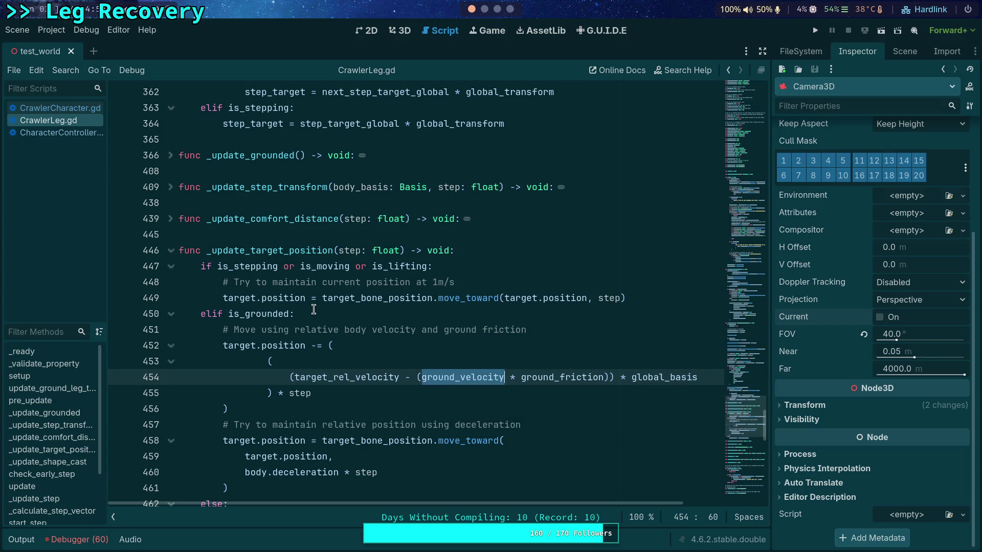
scroll(348, 322, up, 5)
scroll(313, 310, down, 6)
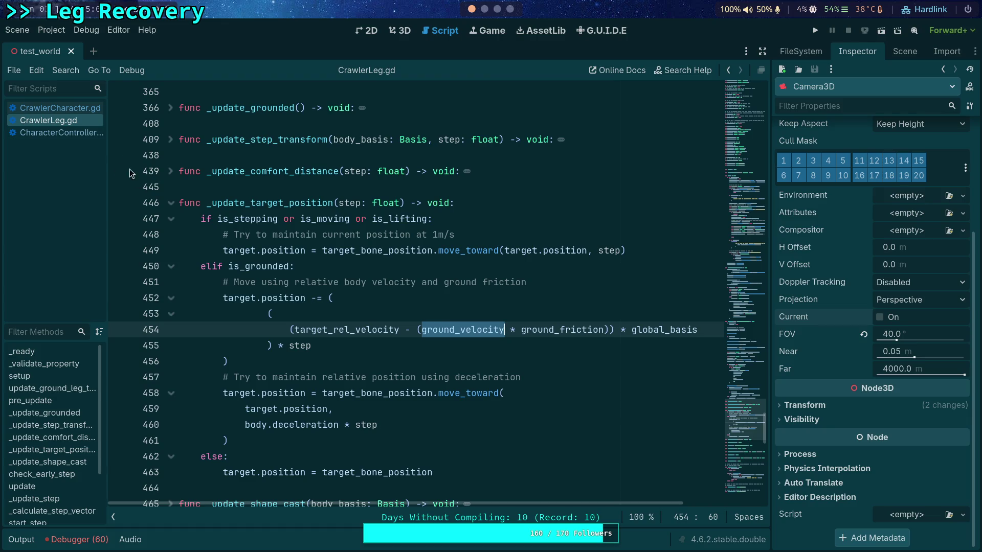
Step: Back in CrawlerCharacter.gd, prefix line 209's torque impulse with '#'
click(77, 109)
click(223, 360)
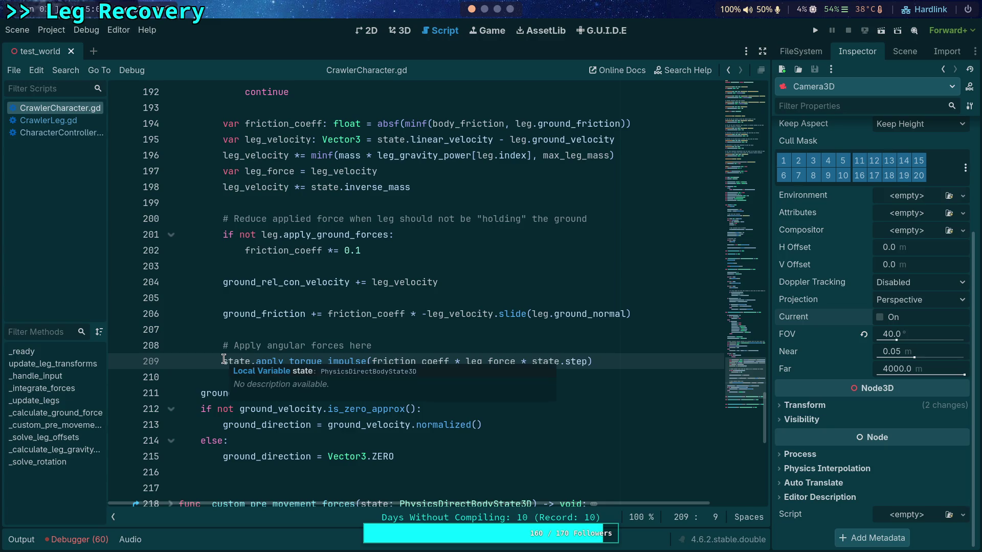
text(#)
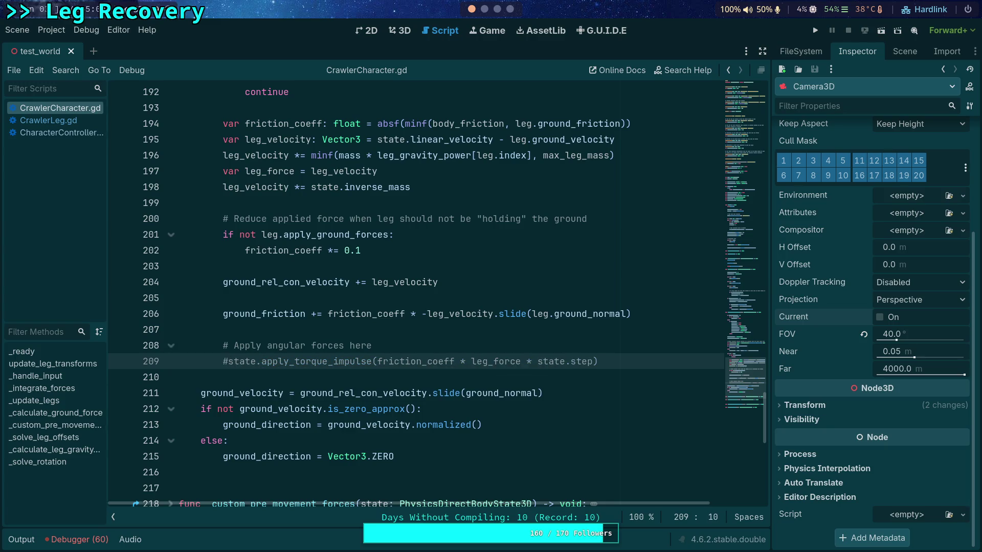
Step: In the 3D view, move CrawlerBot onto the yellow disc and the Player in front of it
click(484, 9)
click(471, 10)
click(399, 30)
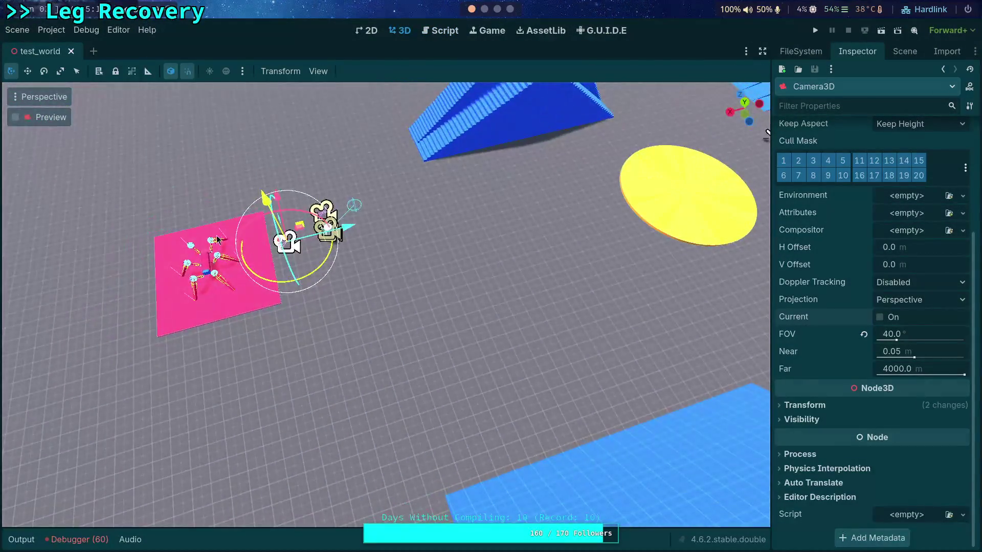
click(187, 271)
mouse_move(187, 271)
mouse_down()
mouse_move(287, 278)
mouse_move(571, 245)
mouse_move(604, 185)
mouse_move(648, 143)
mouse_up()
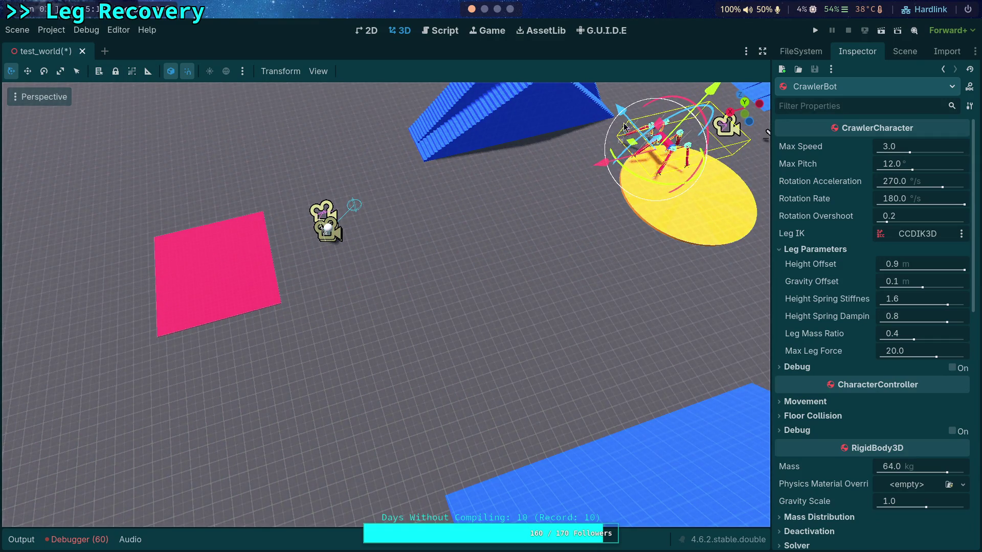
key(f)
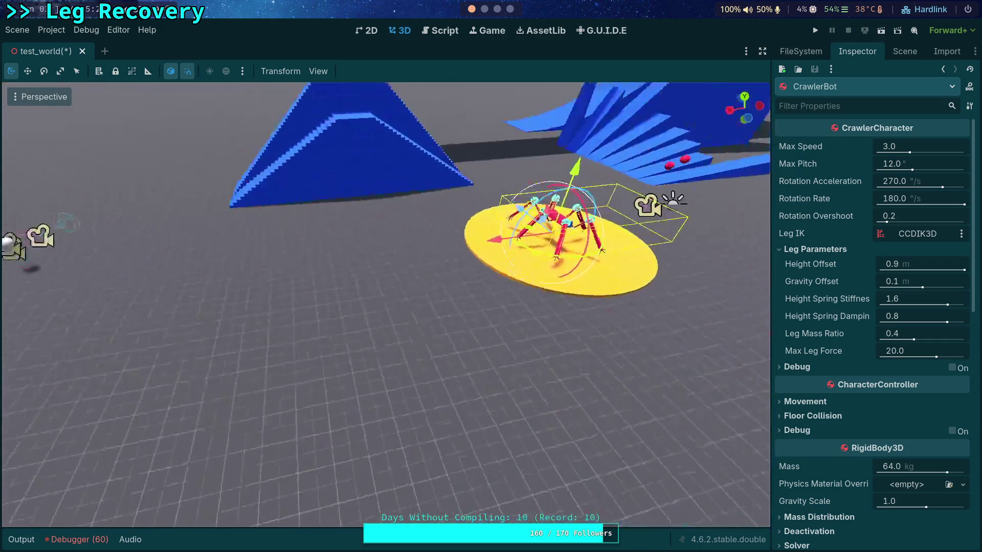
click(146, 215)
mouse_move(194, 220)
mouse_down()
mouse_move(145, 243)
mouse_move(756, 481)
mouse_up()
key(f)
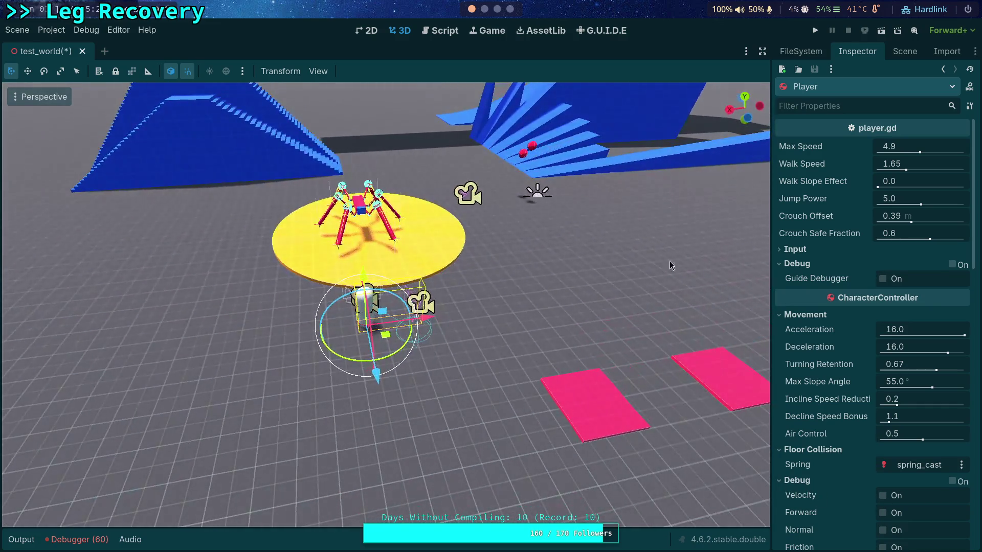
Step: Test-run the game, step the physics three times, then stop it
click(816, 30)
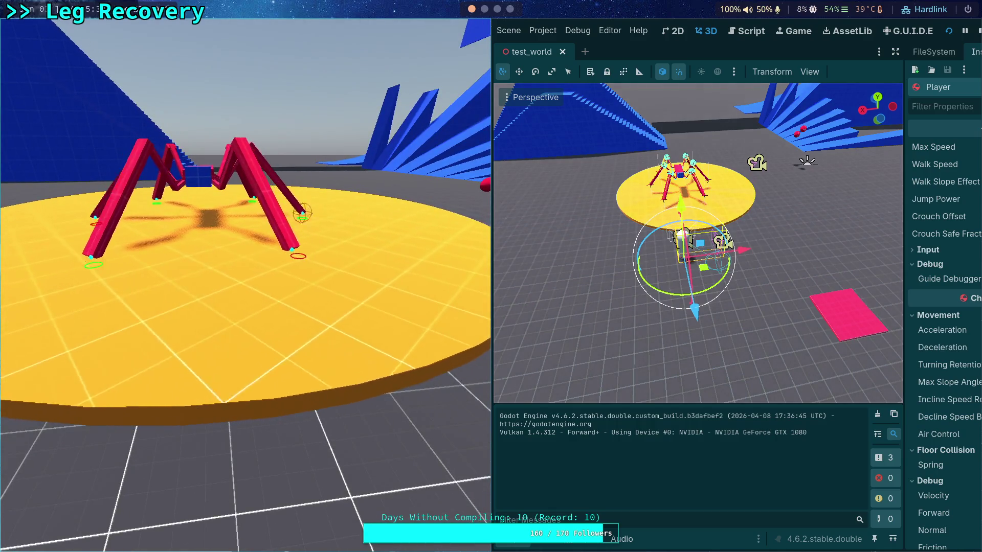
key(period)
key(period)
key(period)
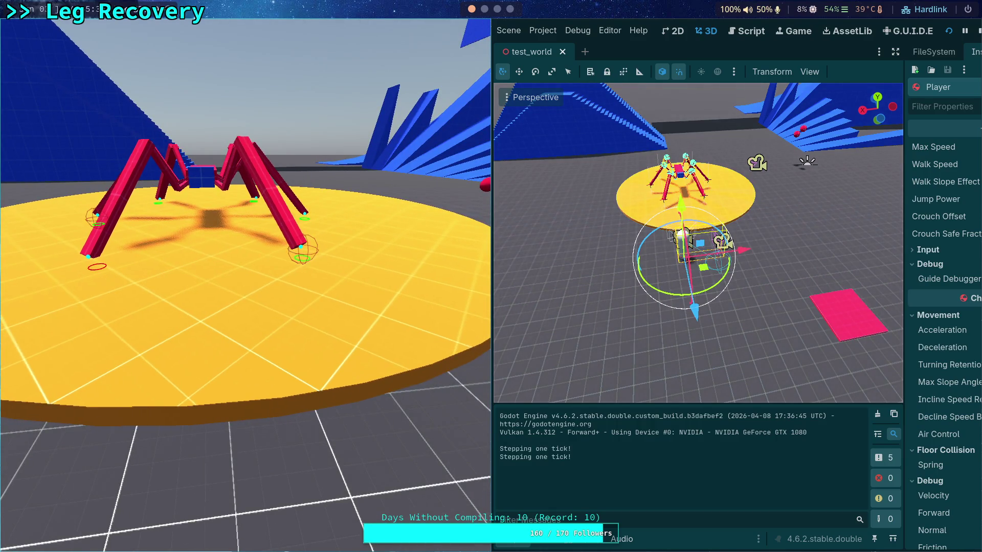
key(period)
key(period)
key(period)
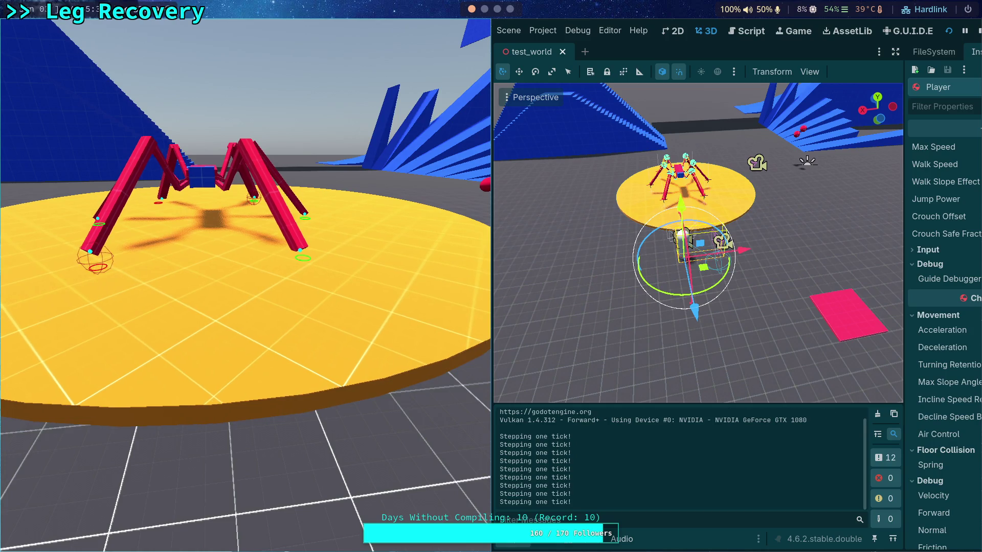
key(period)
key(period)
key(period)
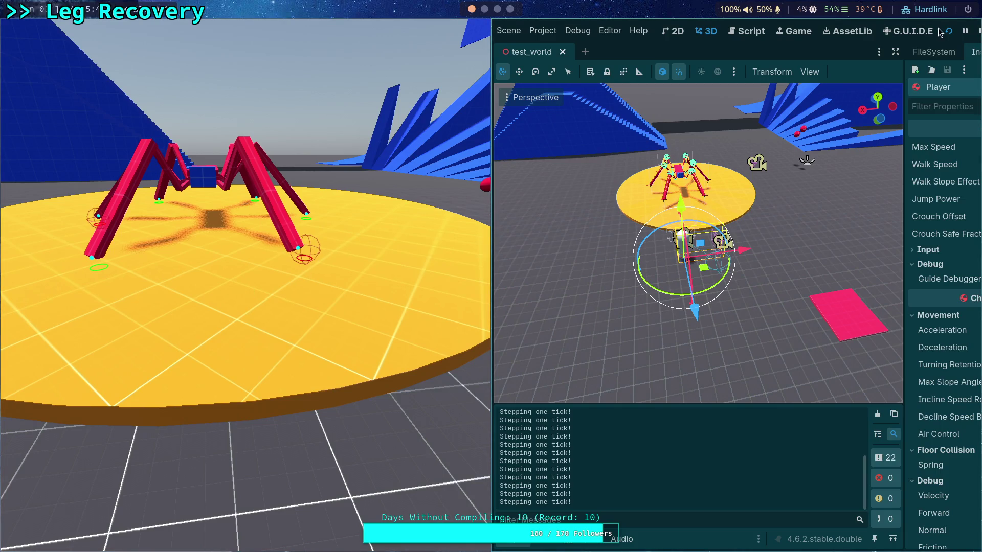
click(979, 30)
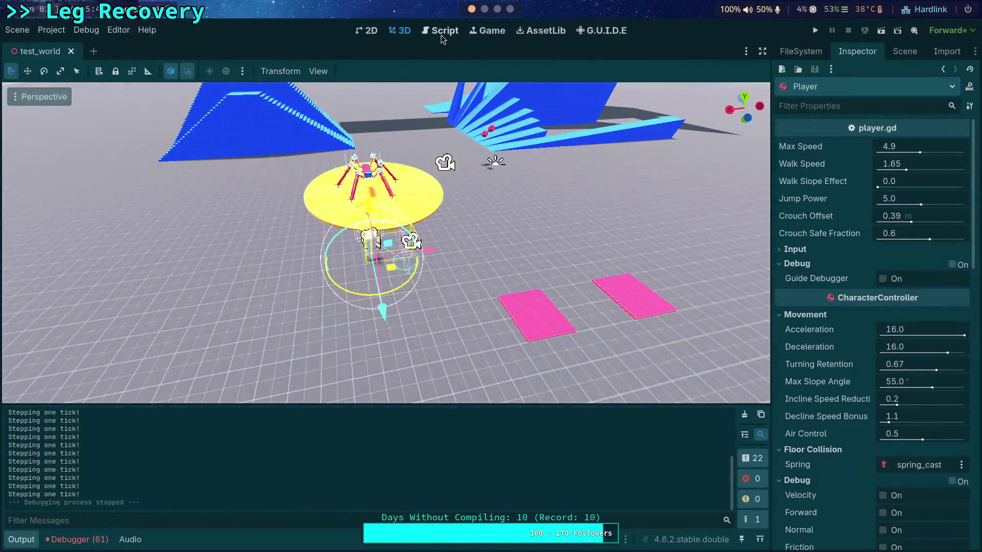
Step: Return to the script editor and scroll CrawlerLeg.gd down to line 452
click(440, 31)
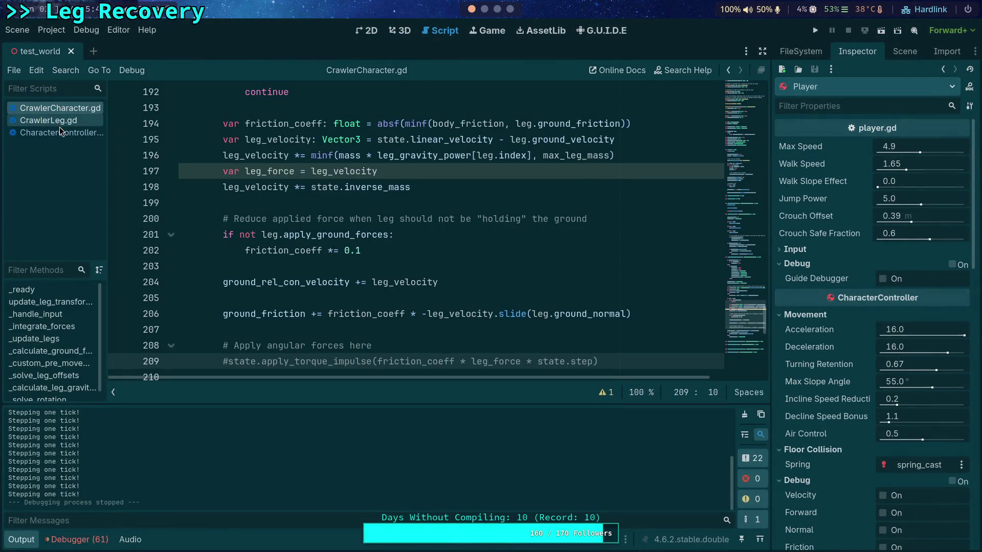
click(55, 121)
scroll(256, 317, down, 1)
scroll(241, 306, down, 1)
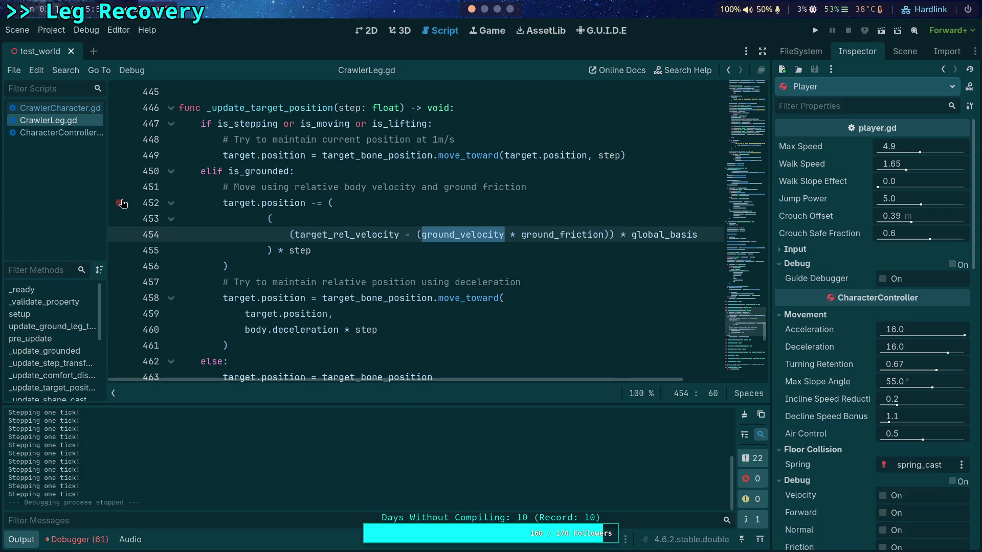
Step: Rerun the game with F5, move its window aside, and breakpoint line 452
key(F5)
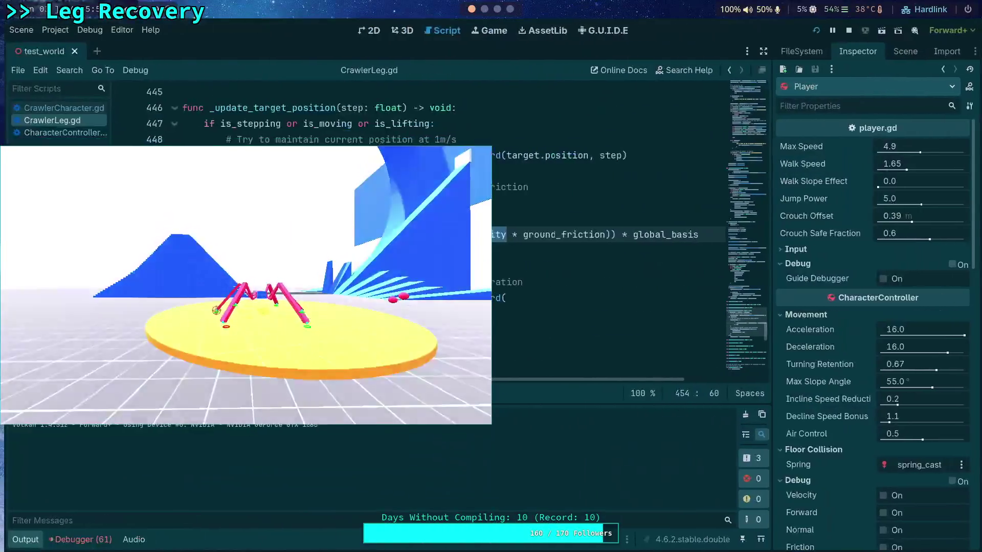
key(super+shift+2)
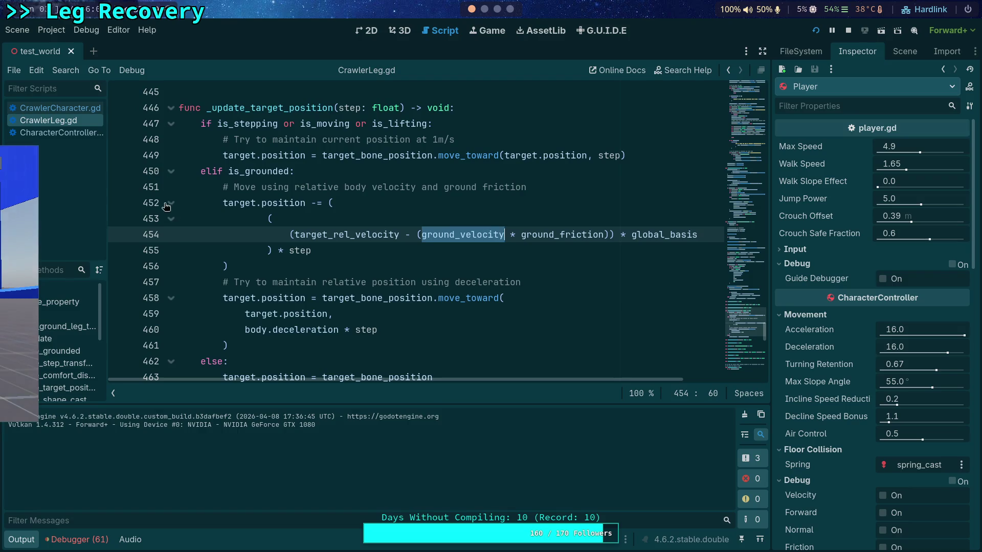
click(119, 204)
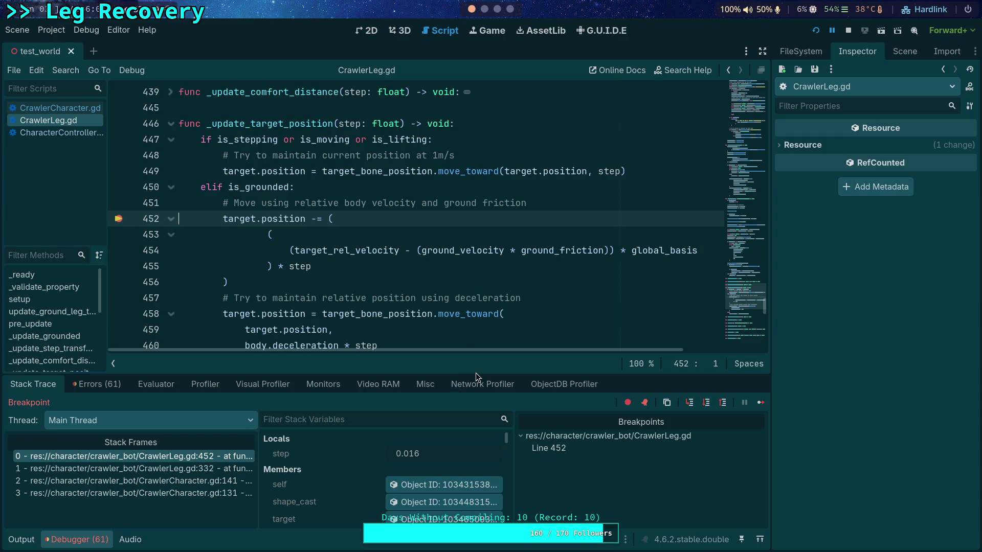
Step: At the breakpoint, inspect target_rel_velocity and ground_velocity, and enlarge the debugger panel
mouse_move(347, 256)
mouse_move(458, 255)
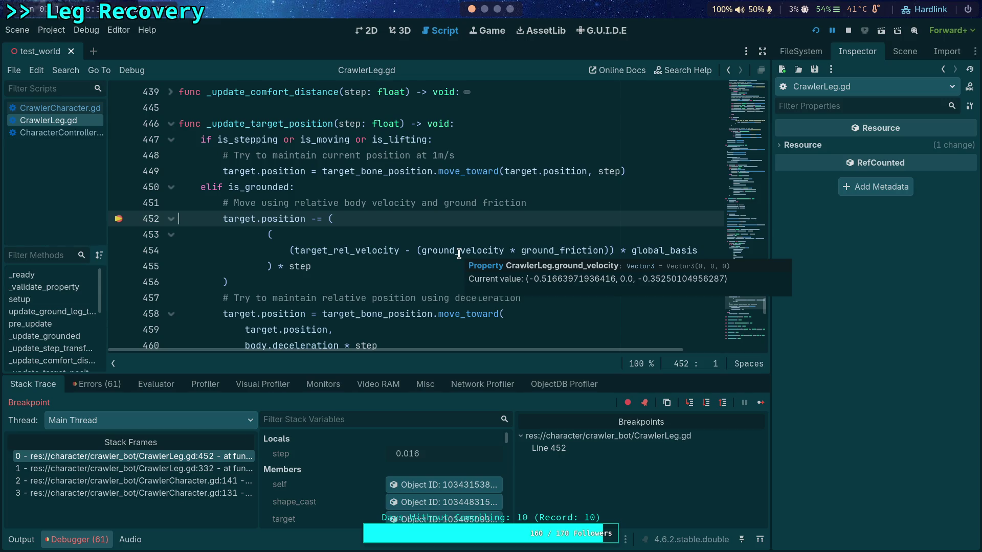
drag(365, 375, 378, 360)
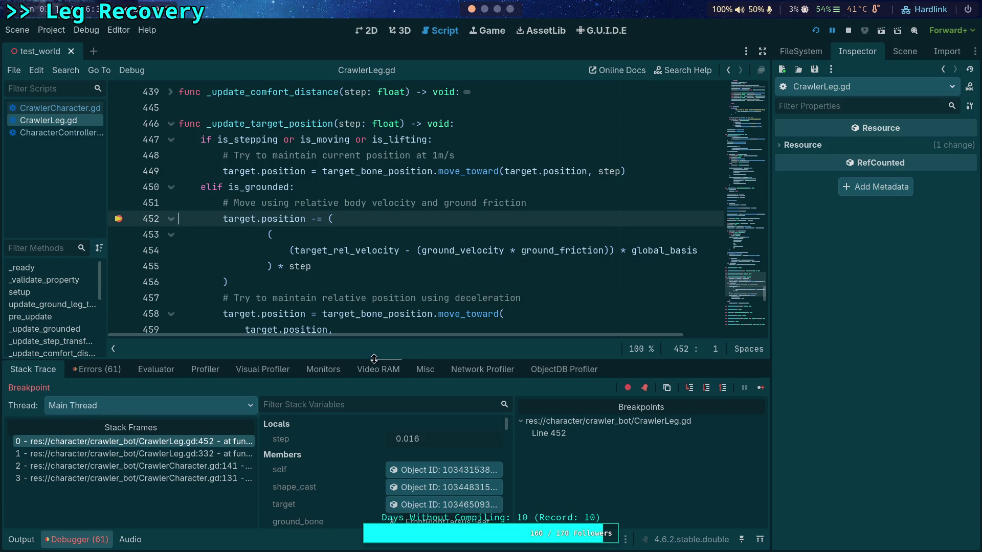
Step: Continue past the breakpoint several times and inspect ground_friction, which reads -1.0
key(F12)
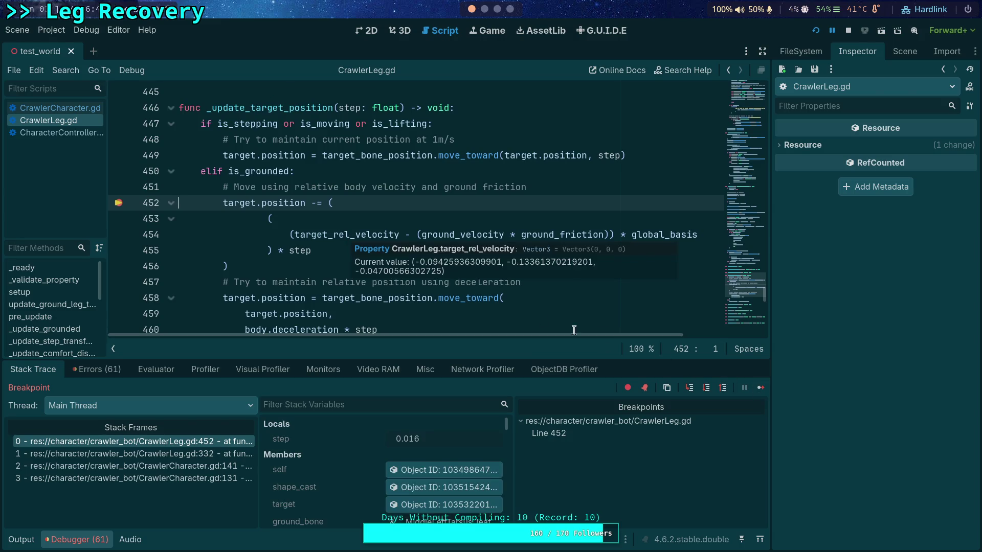
click(765, 388)
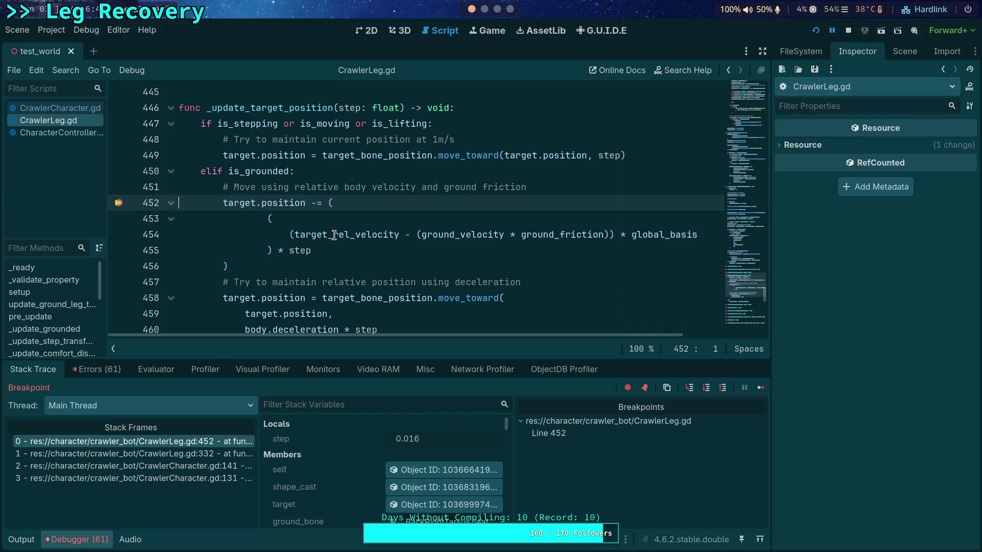
mouse_move(334, 235)
click(761, 389)
mouse_move(353, 234)
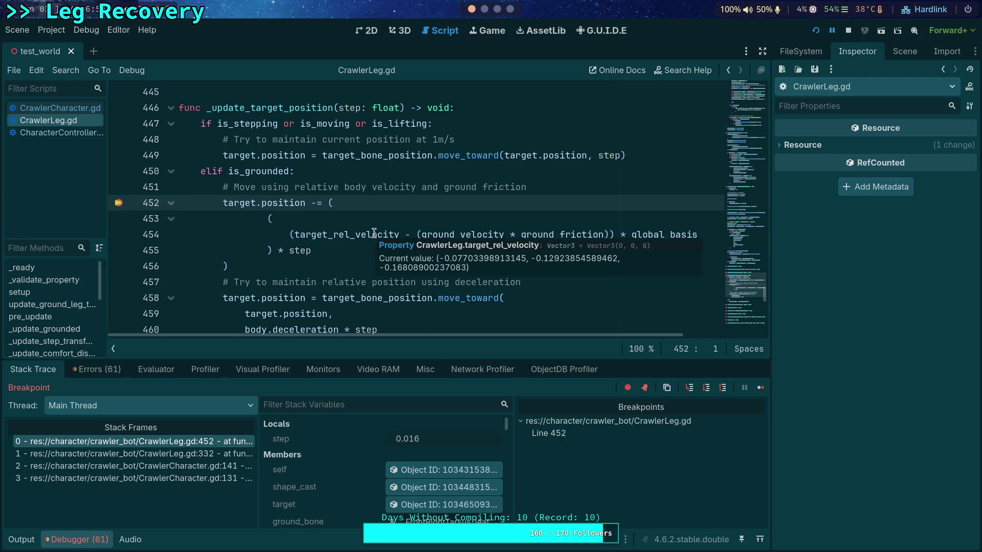
mouse_move(439, 235)
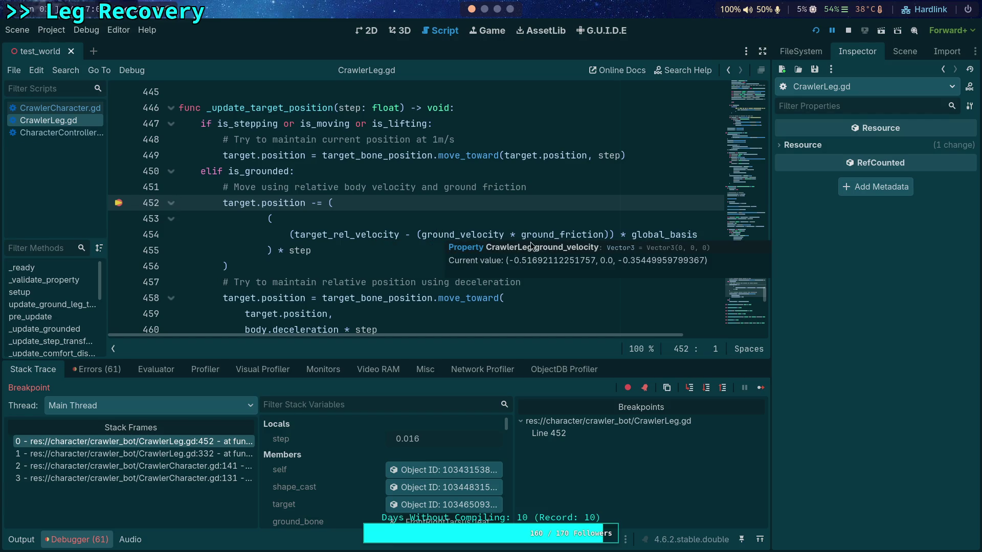
mouse_move(545, 235)
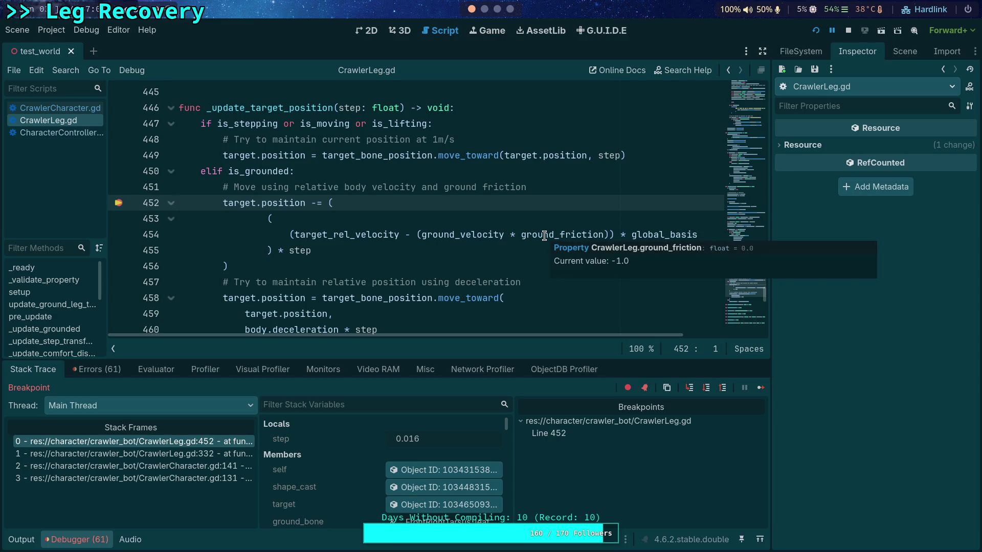
double_click(535, 236)
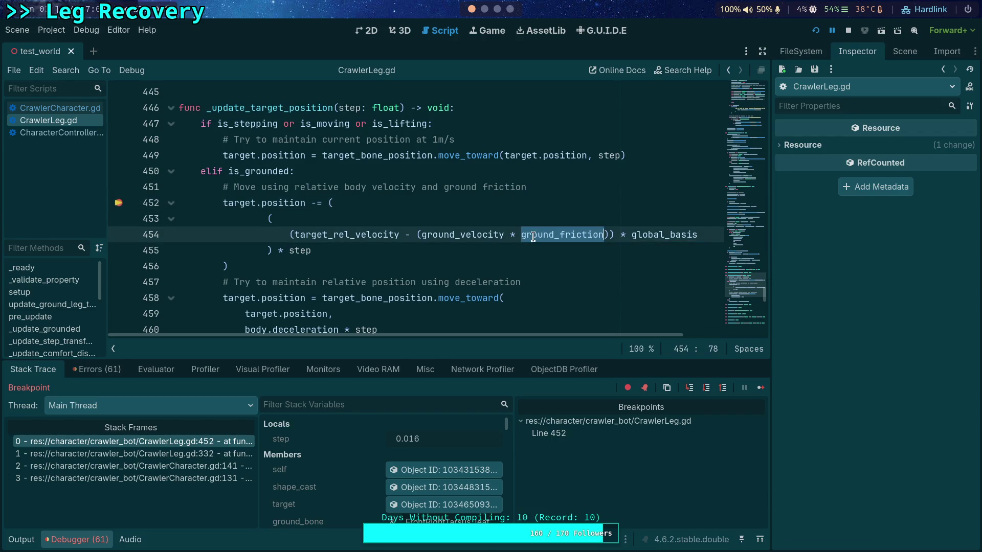
Step: Stop debugging, change line 454 to use absf(ground_friction), and save CrawlerLeg.gd
click(847, 31)
click(518, 234)
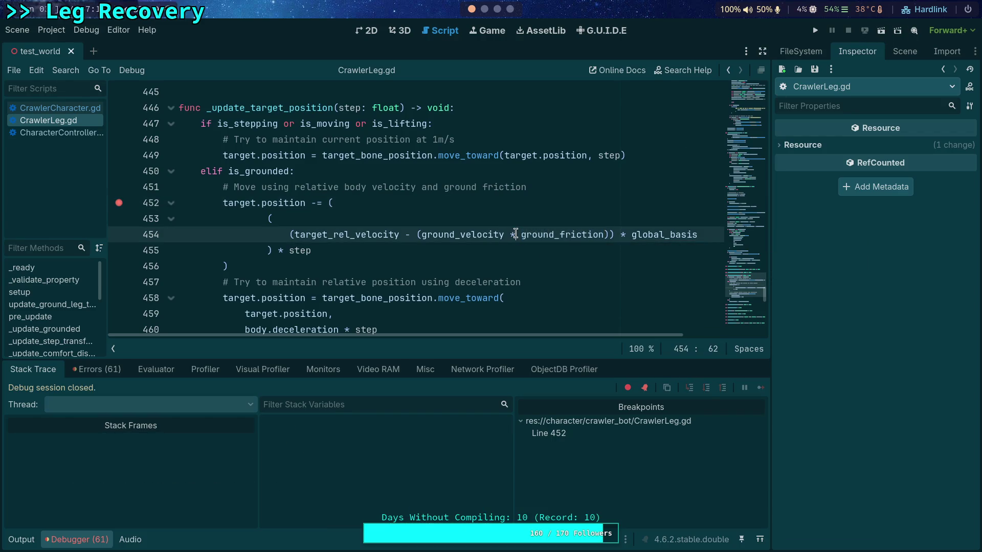
mouse_move(519, 233)
text(f()
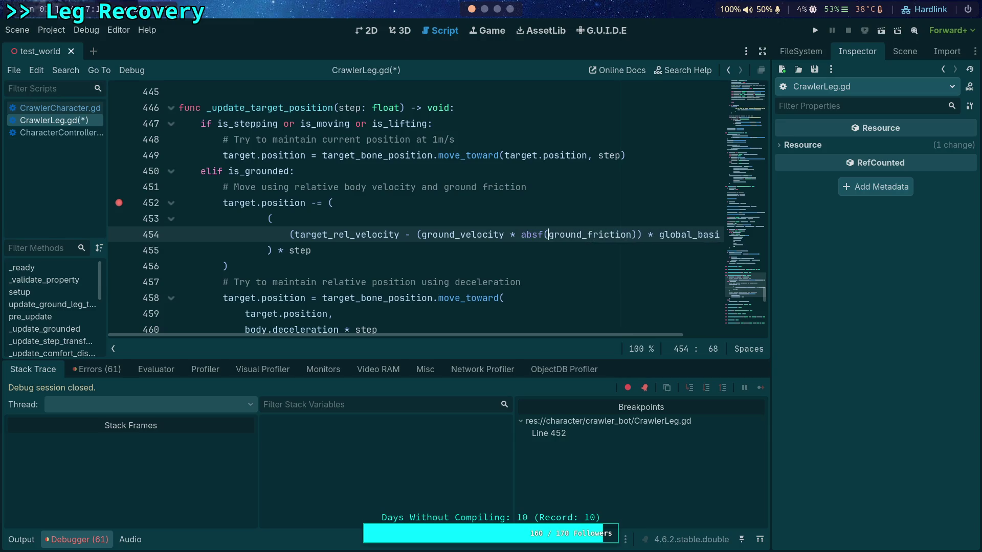
click(636, 234)
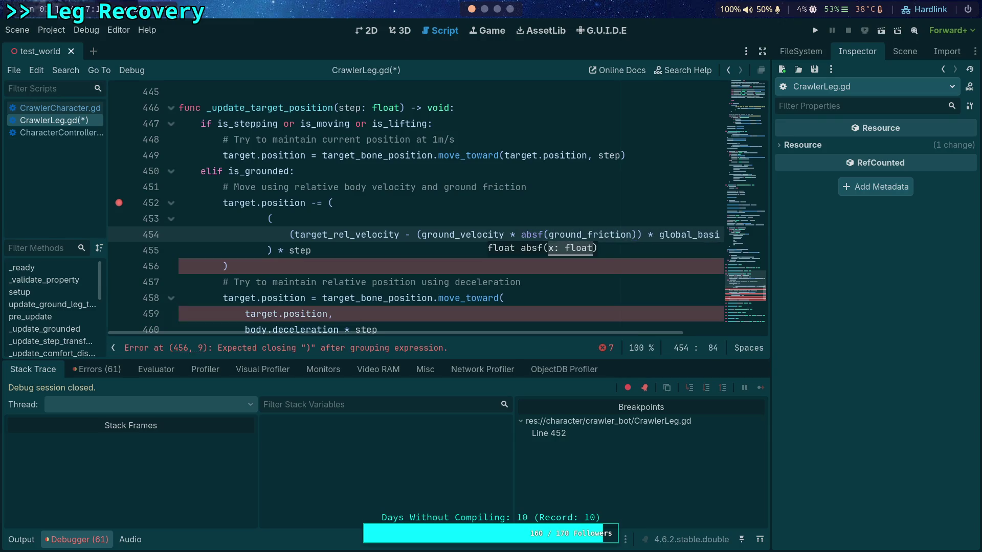
key(Delete)
text()))
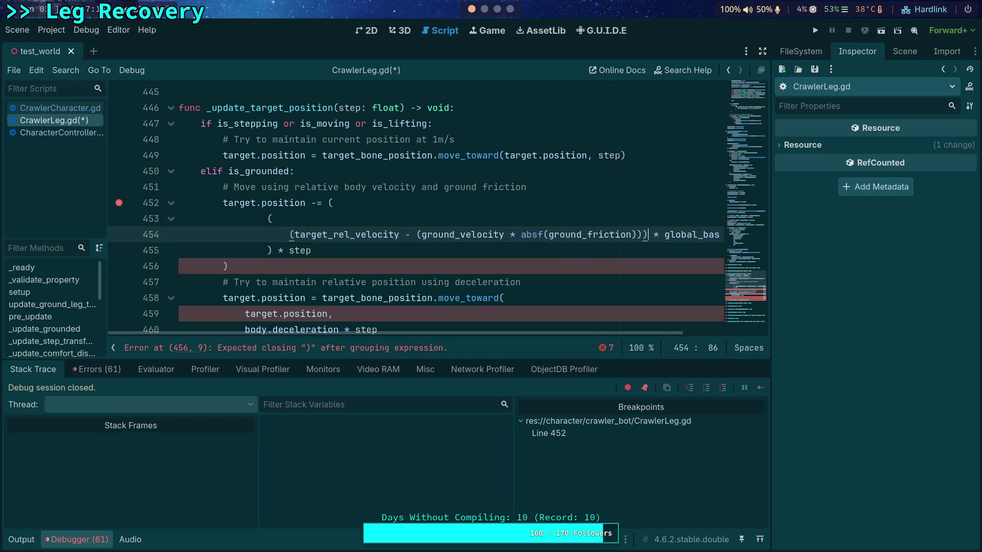
key(ctrl+s)
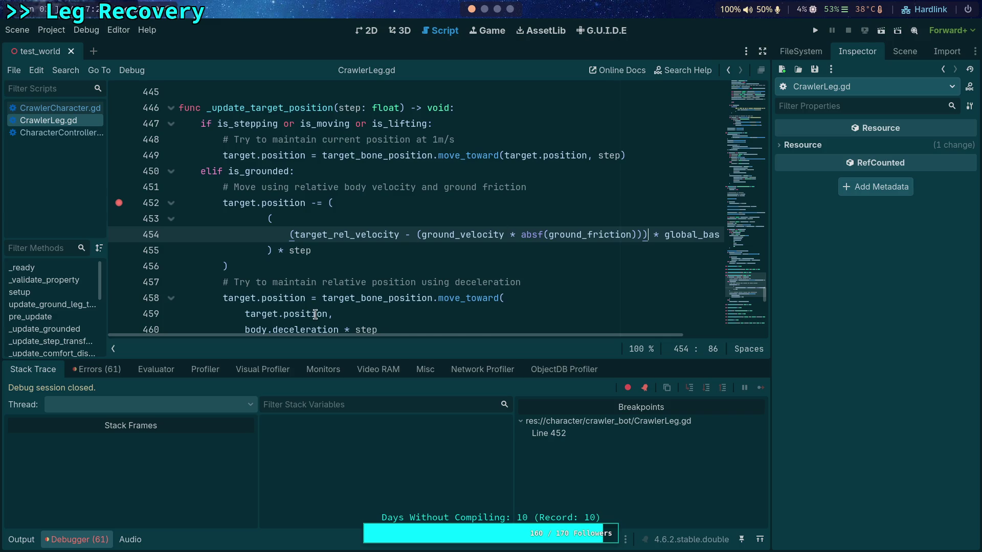
Step: Start a text search for 'ground_friction' in the script
mouse_move(315, 314)
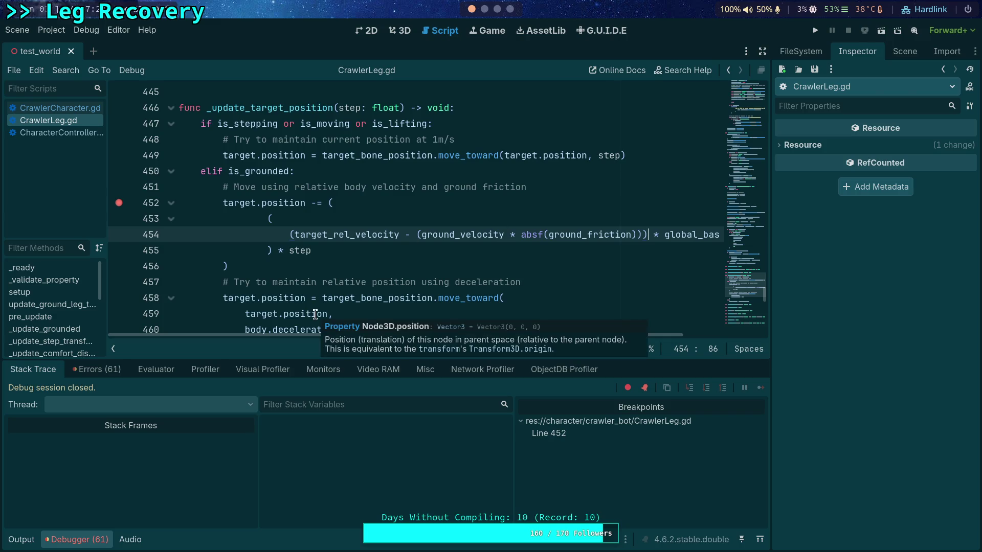
key(ctrl+f)
text(ground_)
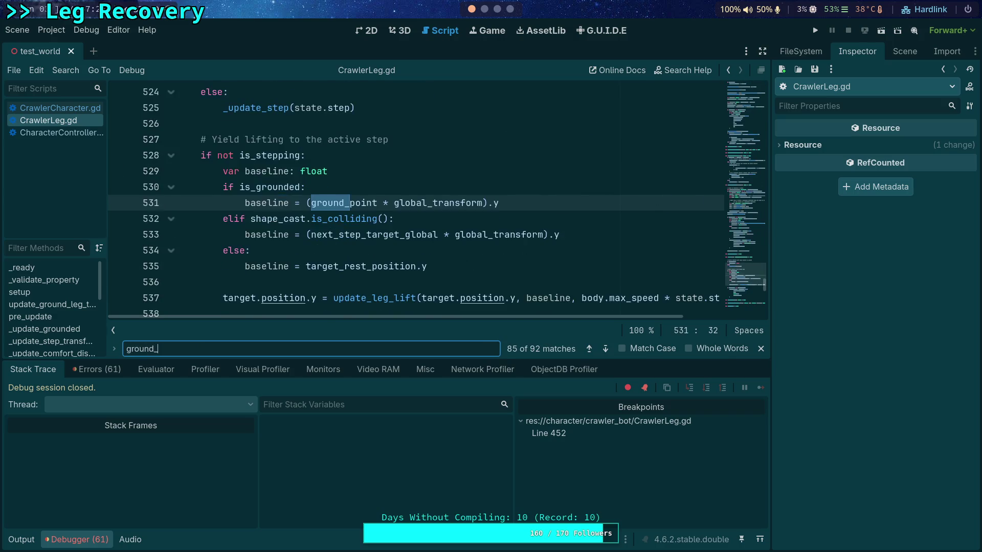
text(friction)
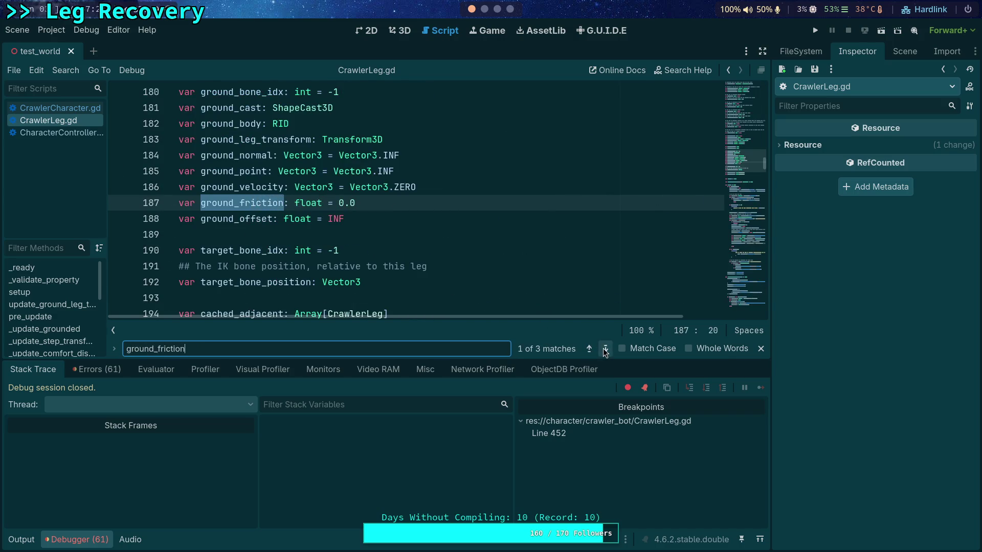
Step: Step through every ground_friction match in CrawlerLeg.gd and CrawlerCharacter.gd, then close search
click(605, 349)
click(605, 349)
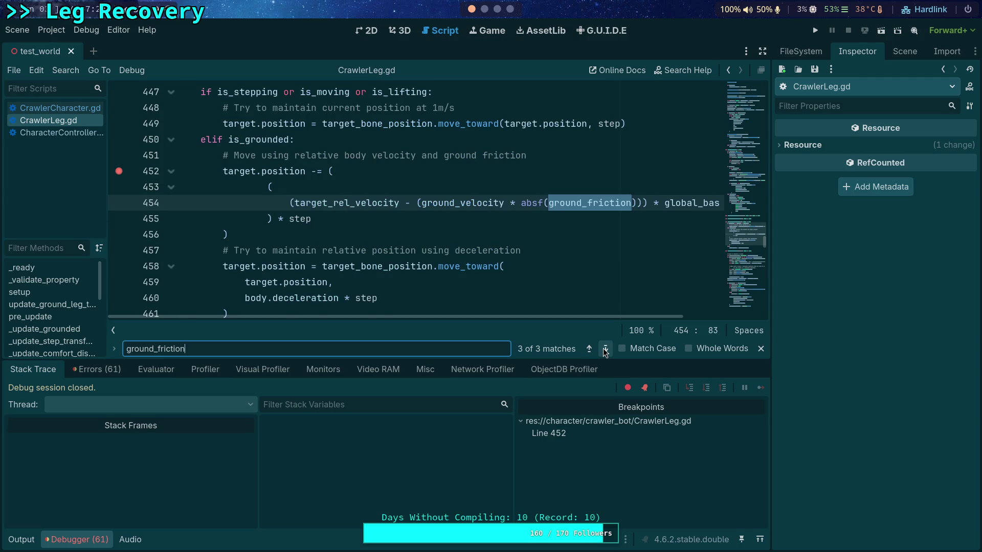
click(606, 350)
click(56, 108)
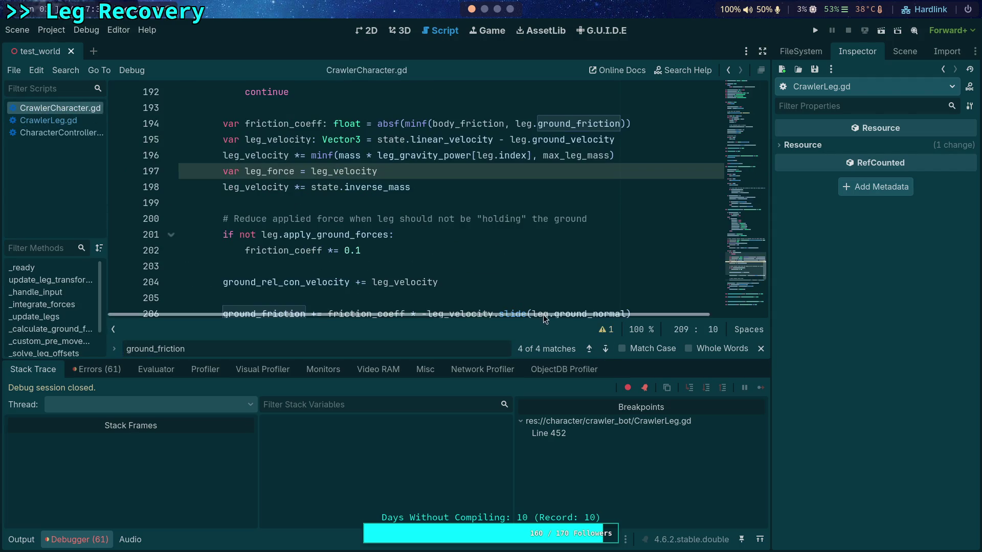
click(605, 349)
click(606, 349)
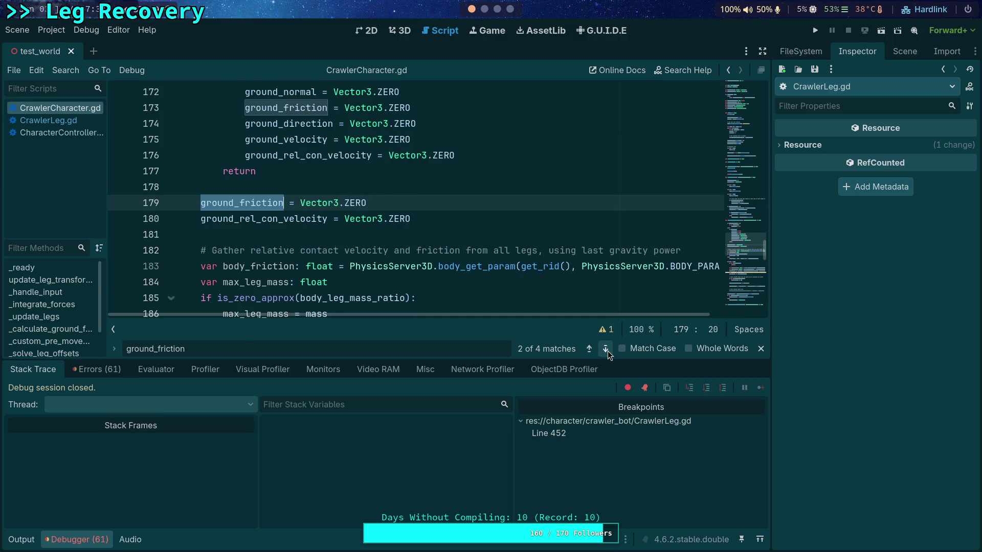
click(606, 350)
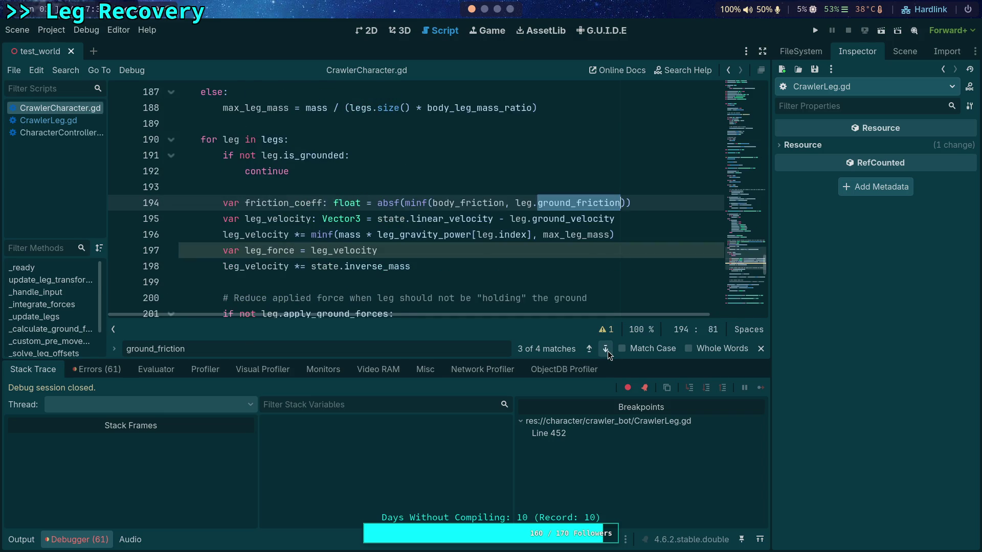
click(607, 350)
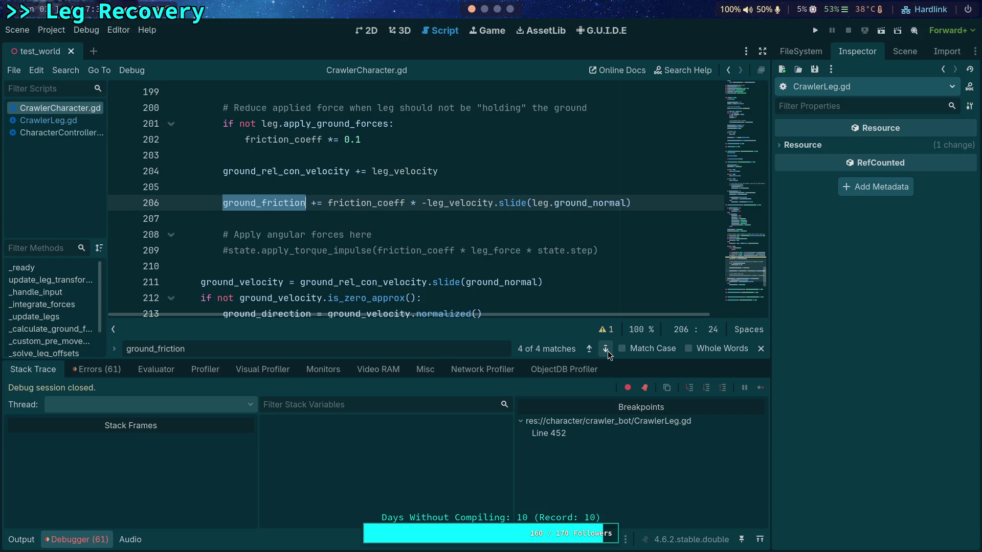
click(761, 349)
Step: Run the game, continue past the breakpoint, watch the spider walk, then stop
click(814, 30)
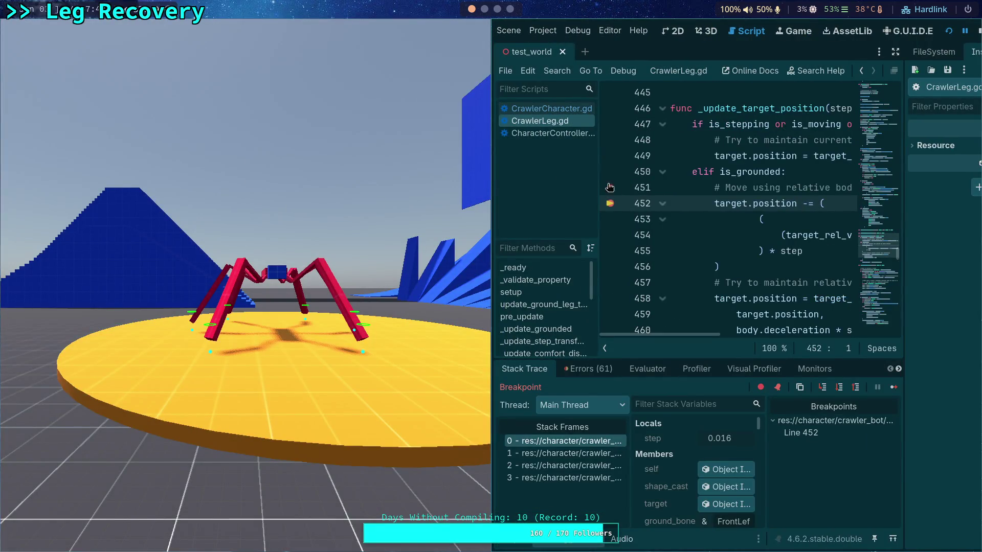
click(894, 388)
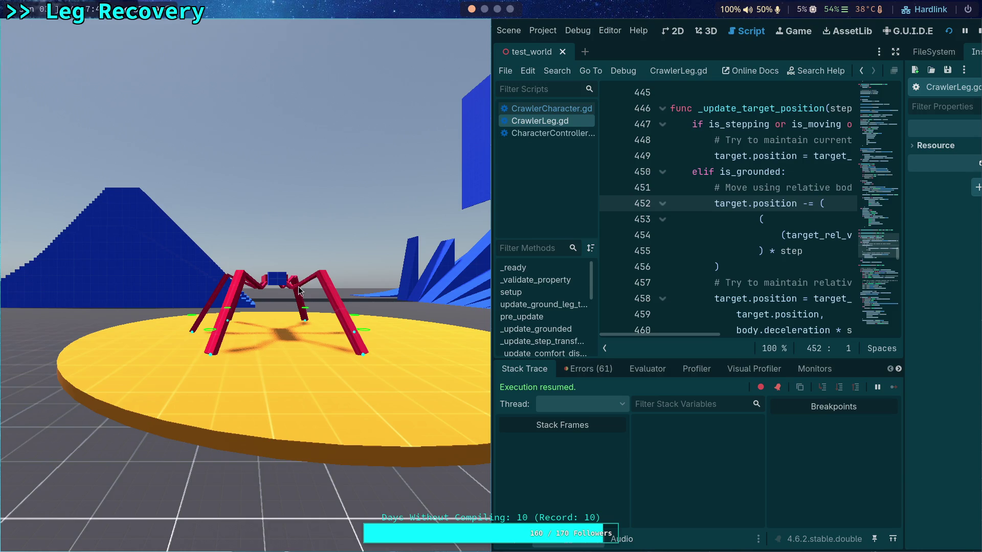
click(326, 293)
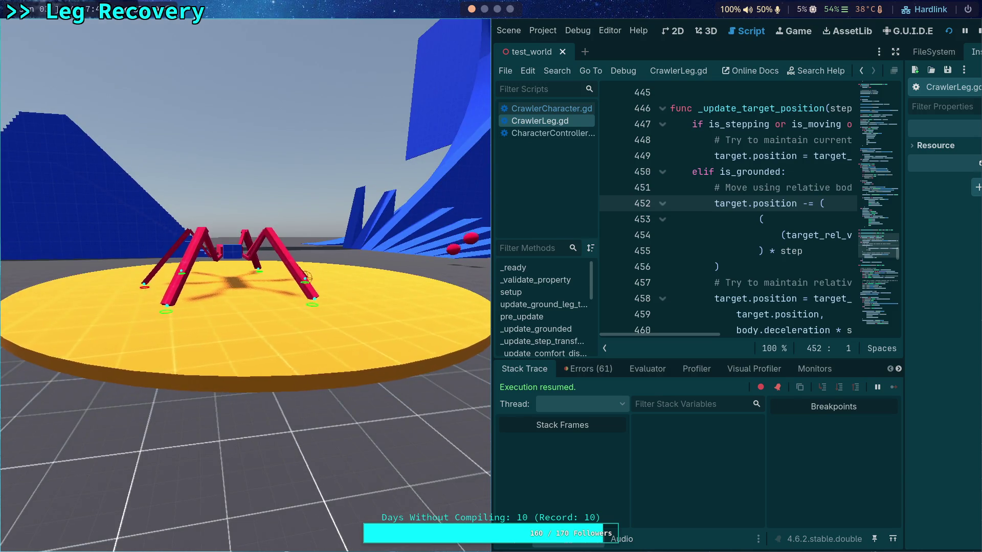
scroll(246, 256, up, 3)
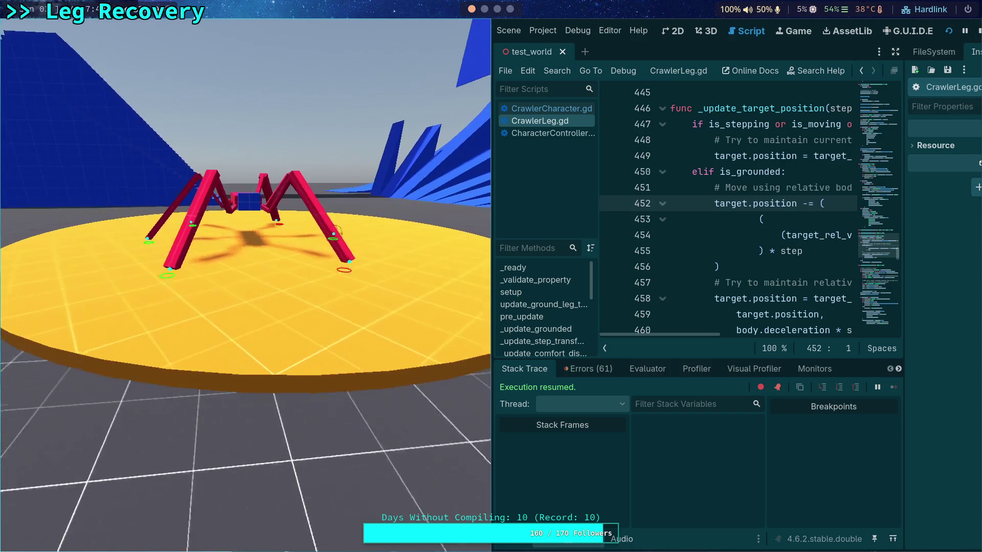
scroll(245, 256, up, 2)
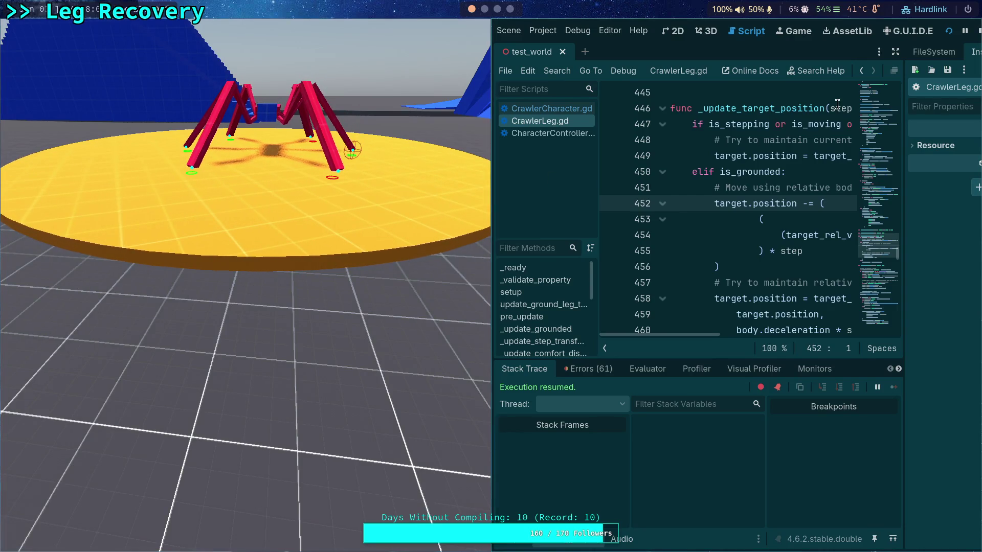
click(978, 31)
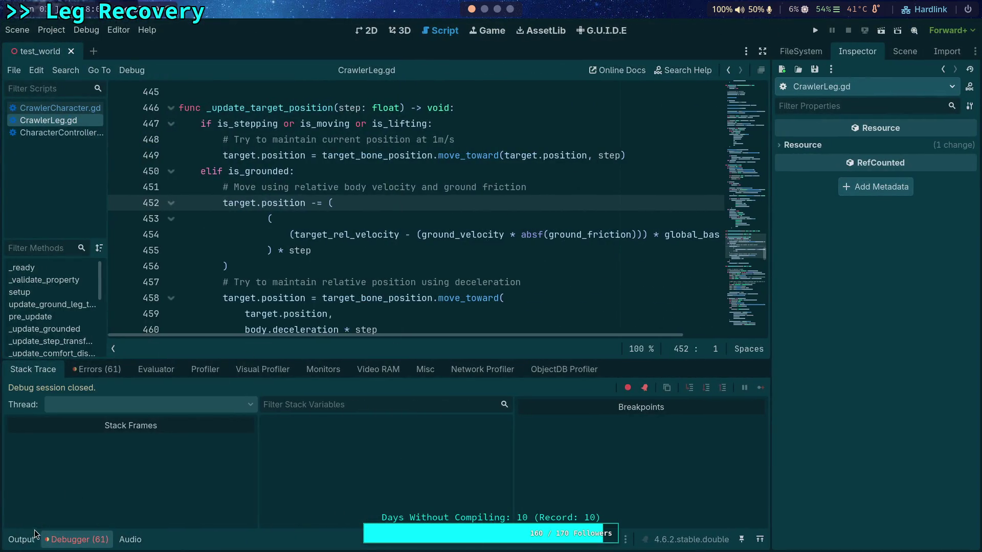
Step: Remove the '#' to re-enable line 209's torque impulse in CrawlerCharacter.gd
click(31, 538)
click(16, 538)
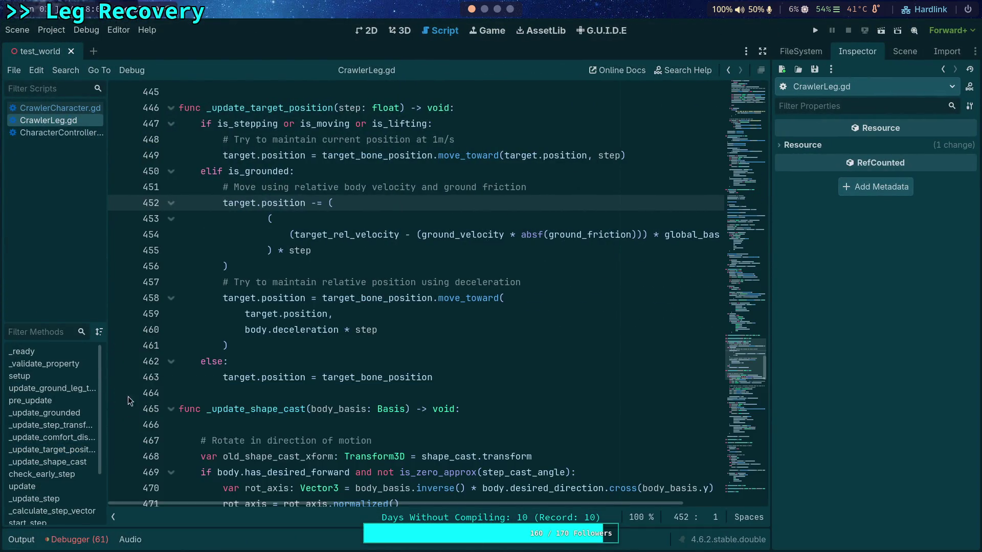
click(56, 108)
click(229, 250)
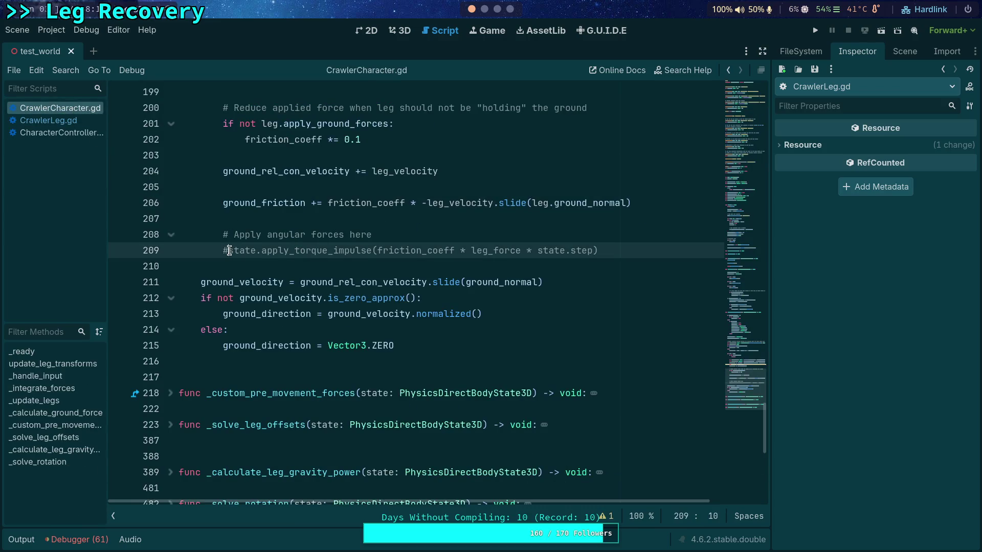
key(BackSpace)
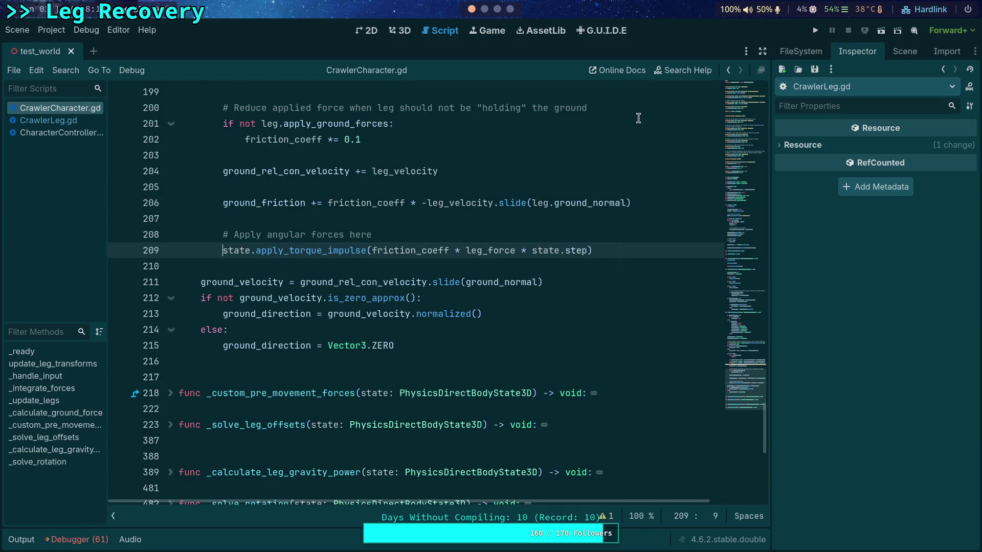
Step: Check friction_coeff on line 202, then do a quick F5 test run and stop
scroll(353, 214, up, 3)
double_click(284, 282)
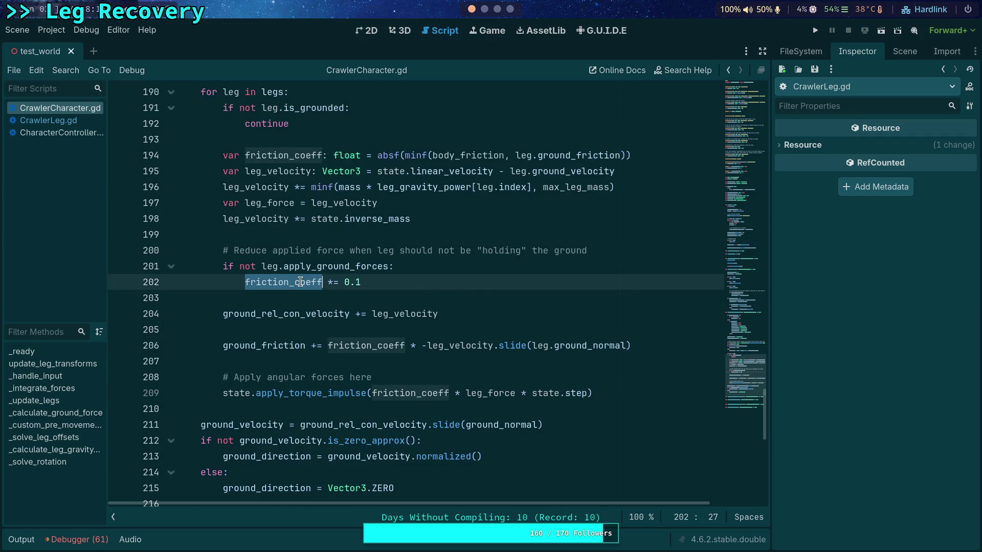
key(F5)
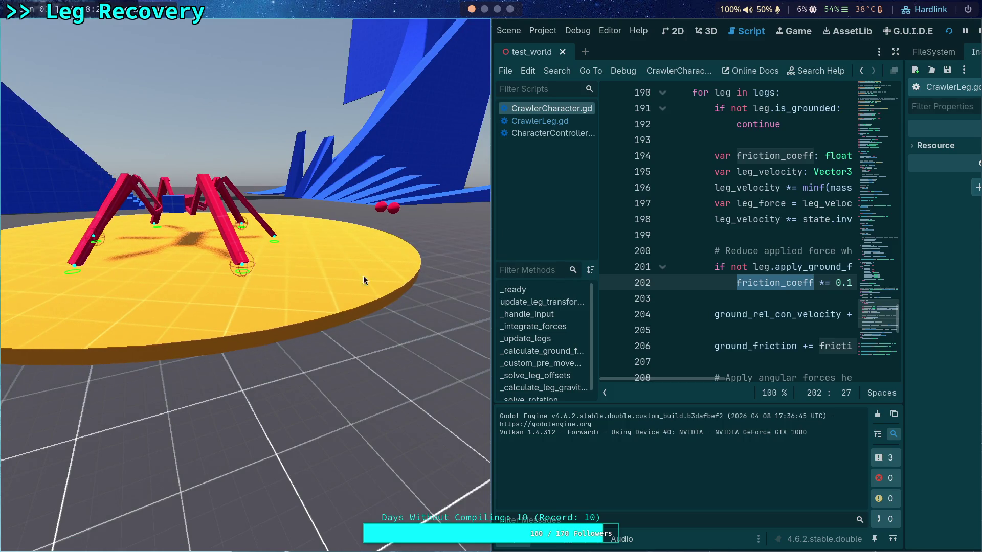
click(976, 34)
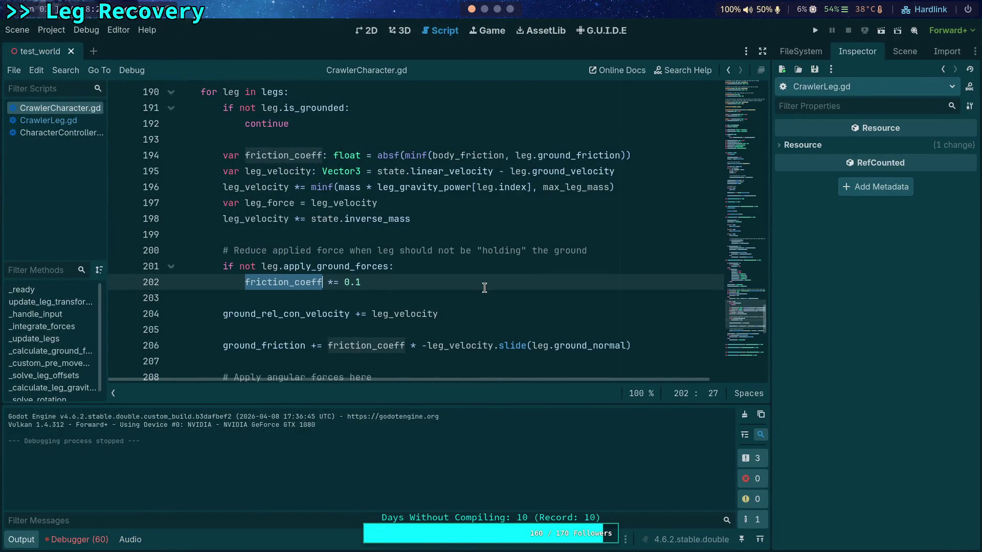
Step: Hide the output panel and set a breakpoint on line 209's apply_torque_impulse
click(29, 539)
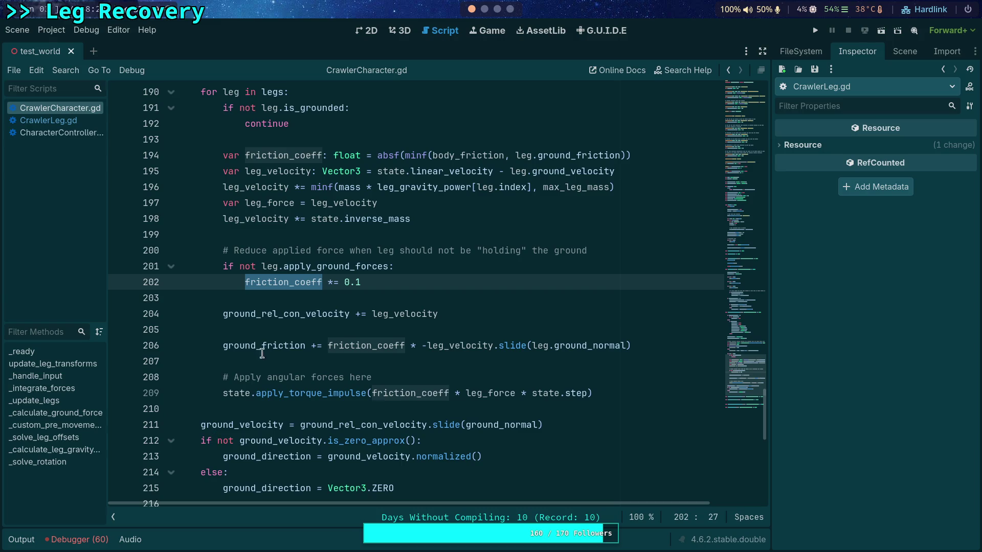
scroll(281, 345, down, 1)
click(335, 347)
double_click(334, 346)
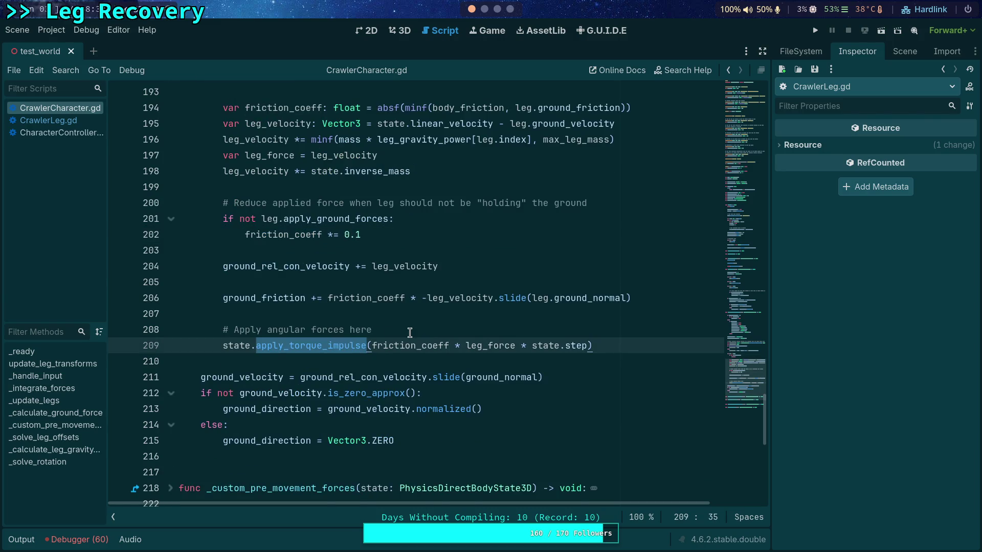
mouse_move(338, 343)
click(120, 346)
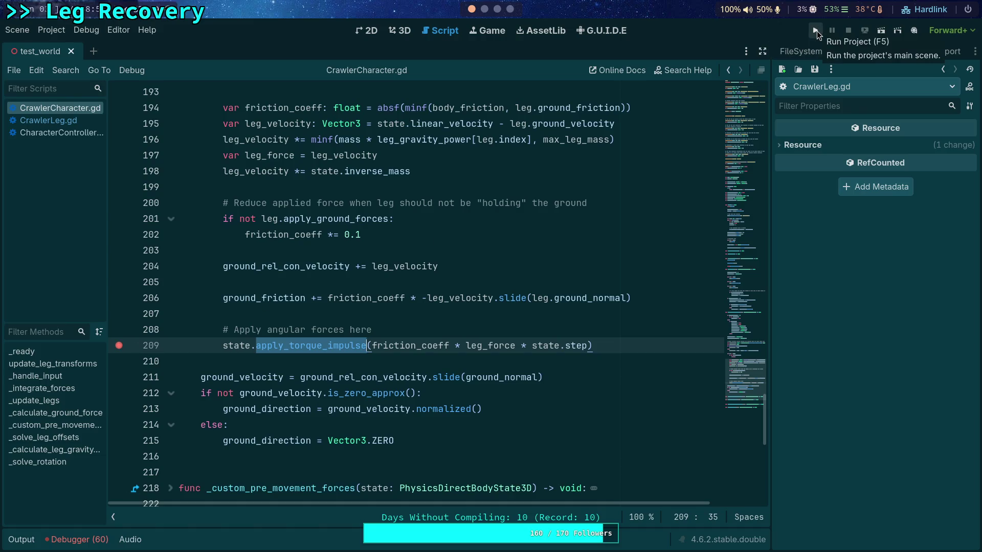
Step: Run the project, detach the game window, and inspect leg_force at the line 209 breakpoint
click(816, 31)
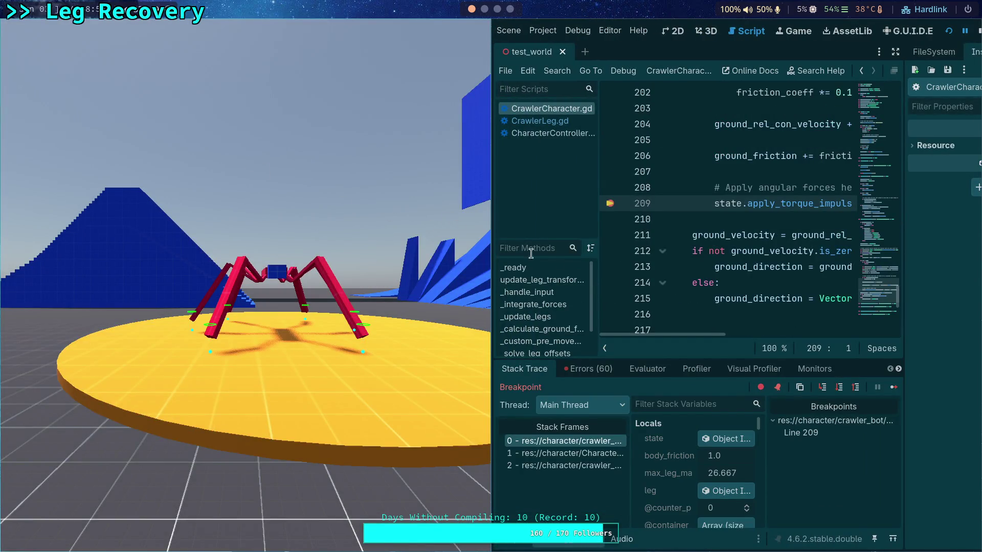
drag(682, 335, 702, 336)
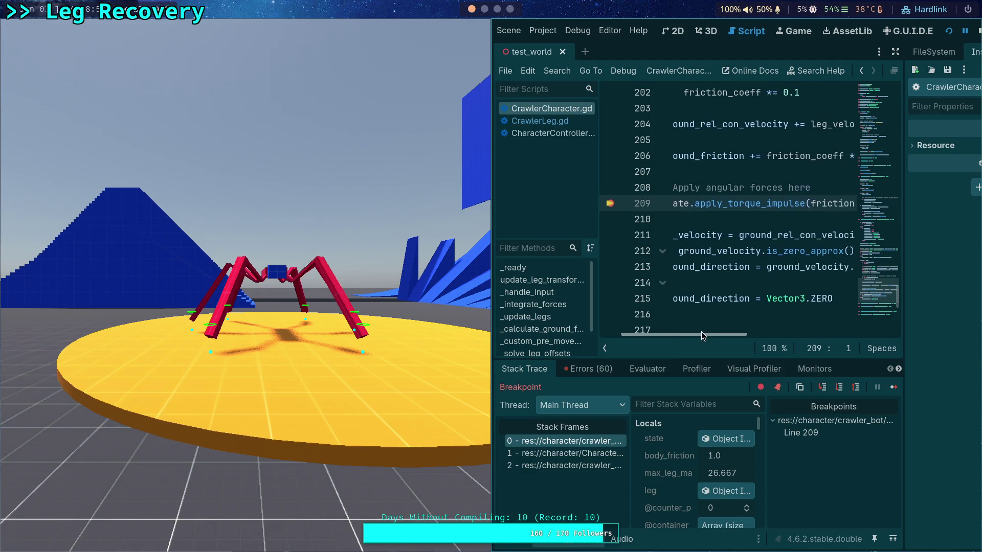
mouse_move(251, 312)
mouse_down()
mouse_move(365, 250)
mouse_move(981, 250)
mouse_up()
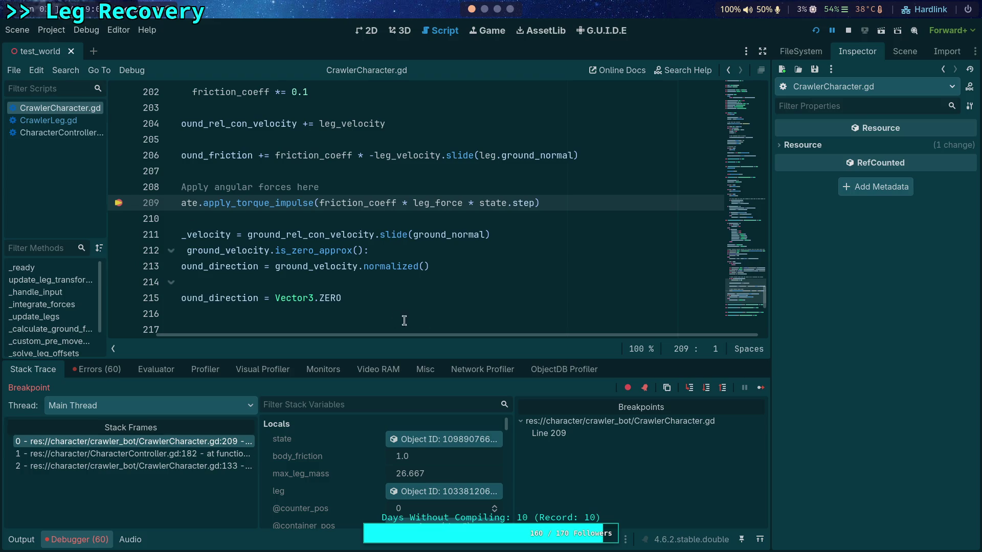
drag(423, 336, 378, 335)
mouse_move(415, 205)
scroll(415, 205, up, 1)
mouse_move(473, 251)
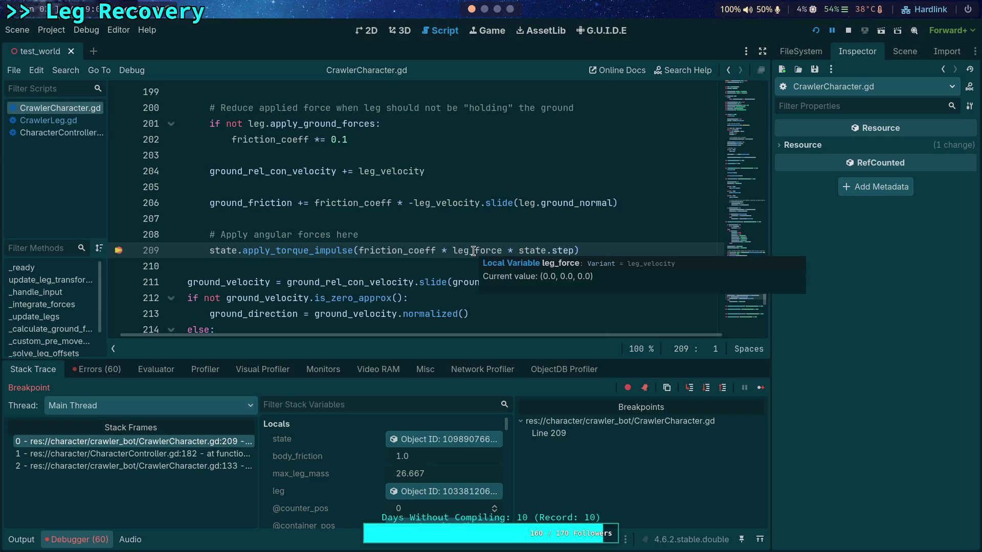
mouse_move(536, 251)
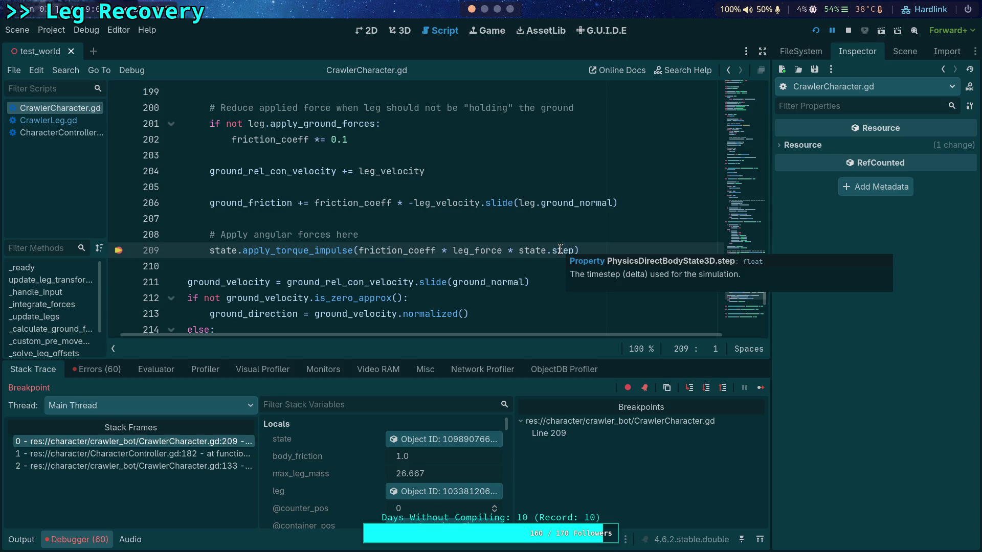
Step: Continue through the breakpoint for successive legs, checking leg_force each time
click(760, 388)
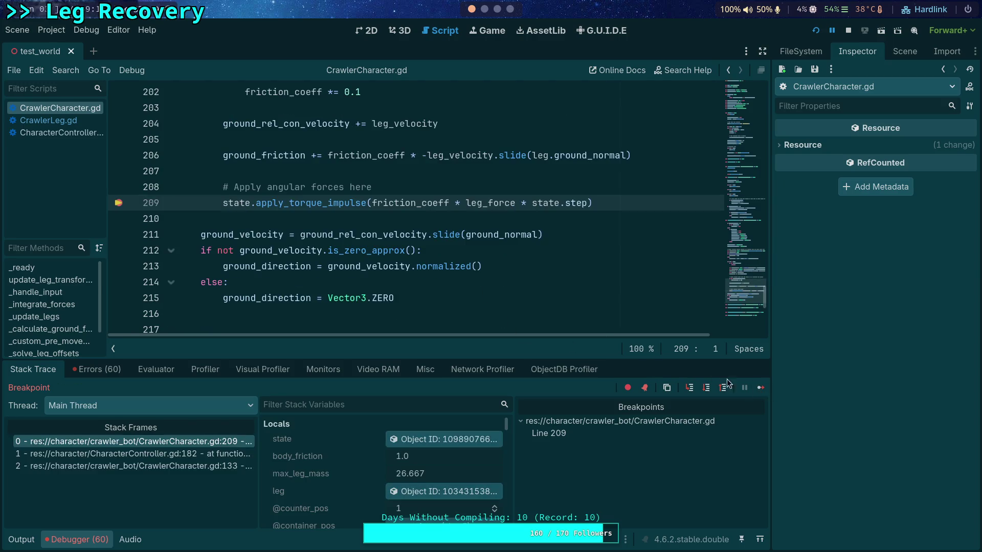
mouse_move(483, 204)
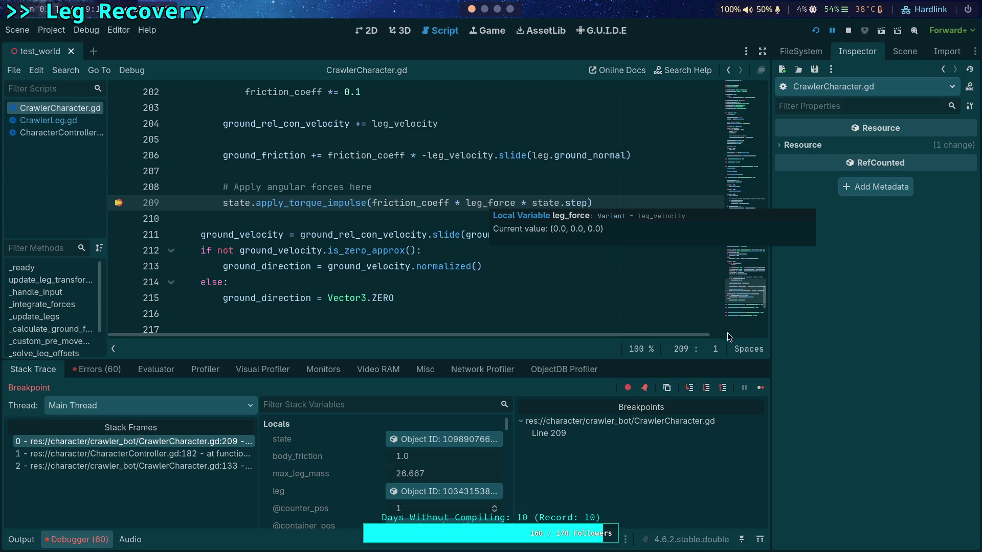
click(760, 387)
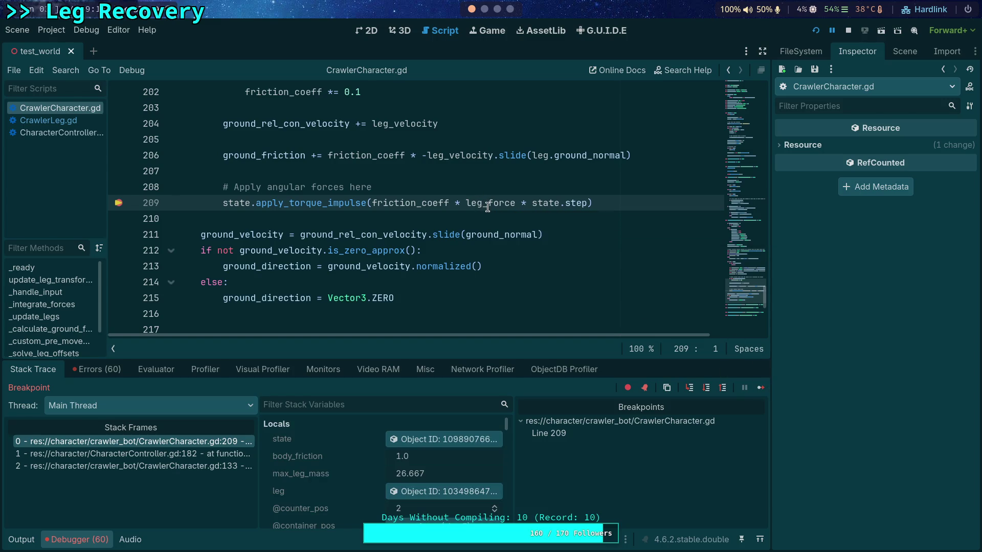
click(760, 387)
click(760, 387)
click(760, 387)
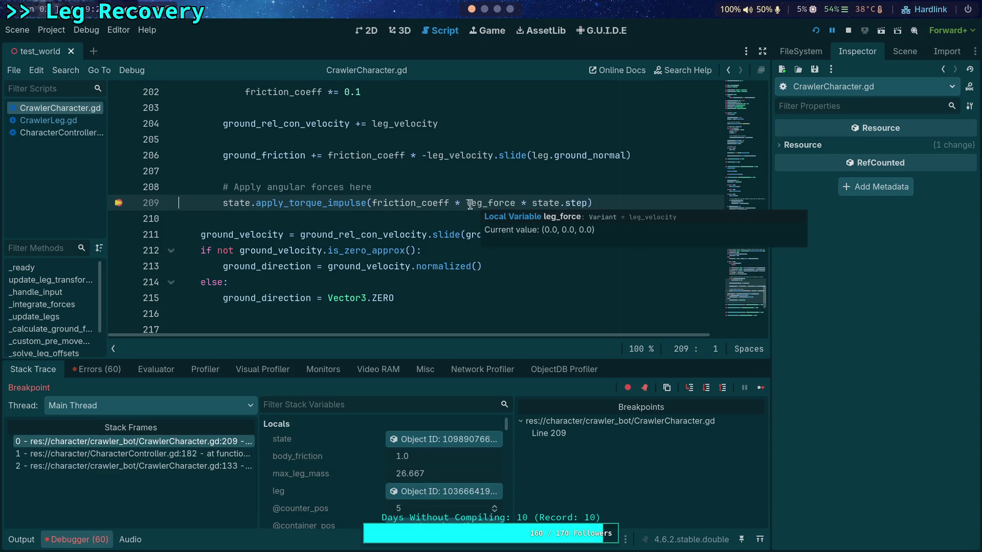
scroll(474, 205, up, 3)
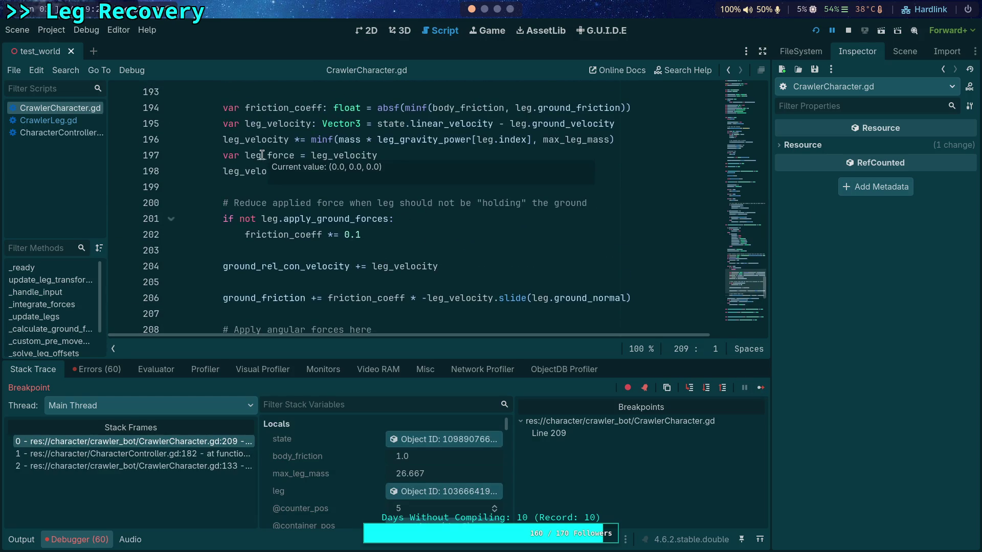
mouse_move(359, 155)
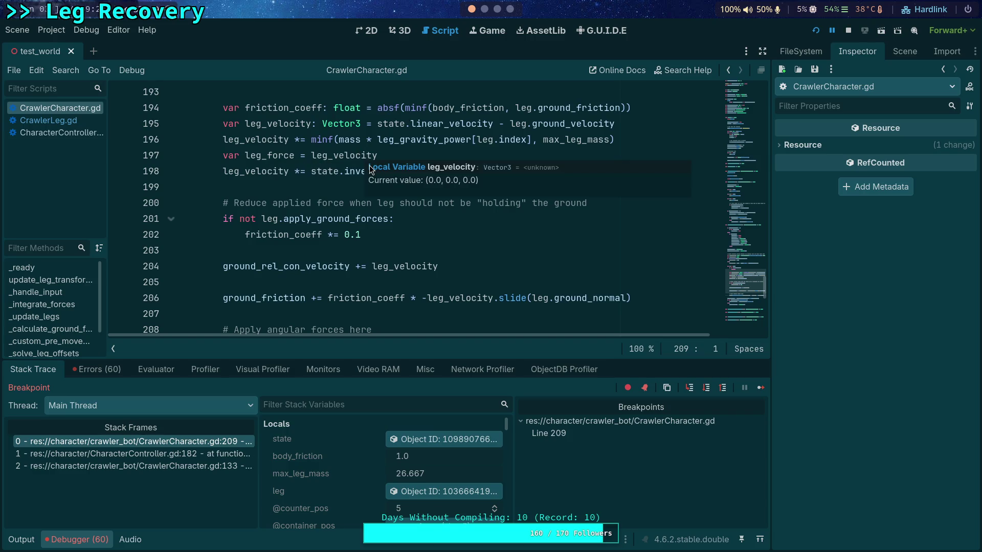
scroll(371, 169, up, 3)
scroll(295, 217, down, 2)
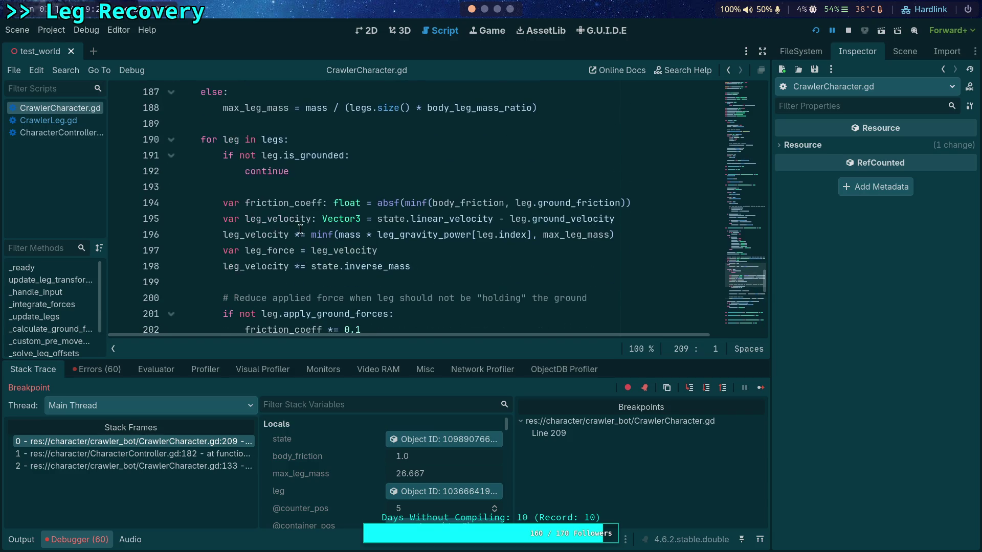
mouse_move(295, 217)
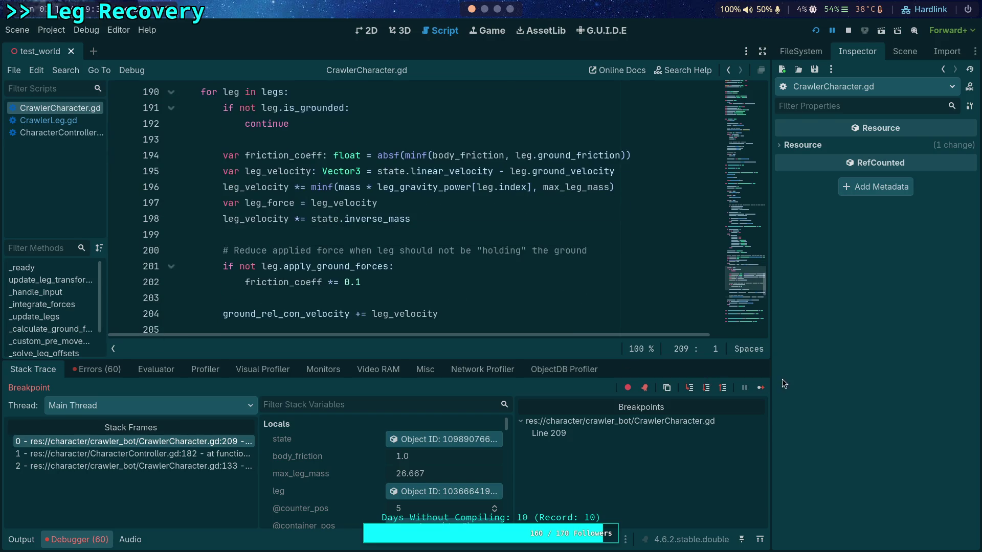
Step: Continue once more, then move the breakpoint from line 209 to line 190
click(761, 389)
scroll(282, 269, up, 2)
scroll(282, 268, down, 2)
scroll(282, 268, up, 5)
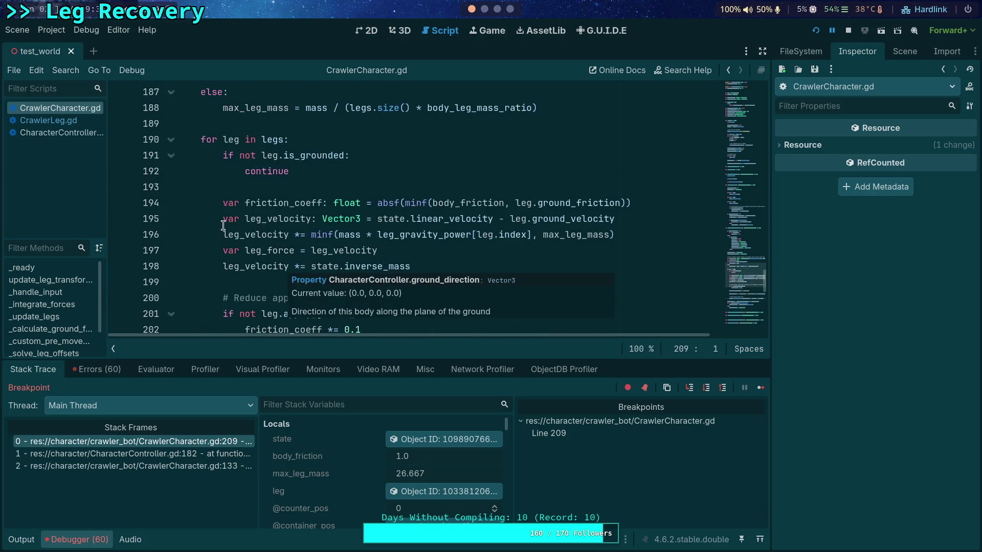
scroll(215, 231, up, 1)
click(152, 192)
scroll(152, 220, down, 7)
click(118, 155)
Step: Continue to line 190, restore the line 209 breakpoint, and inspect leg_force again
click(760, 387)
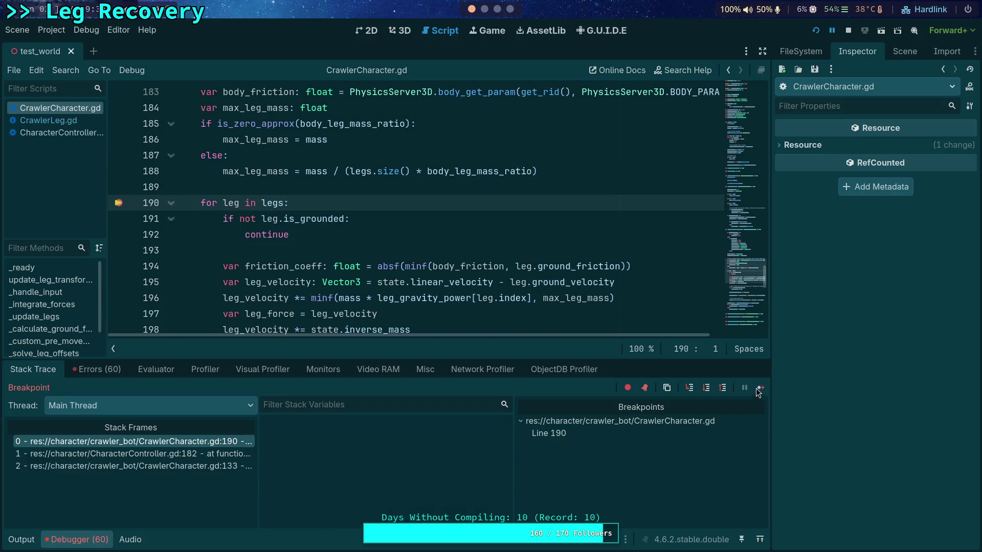
scroll(193, 260, down, 4)
scroll(193, 261, up, 1)
scroll(193, 261, down, 1)
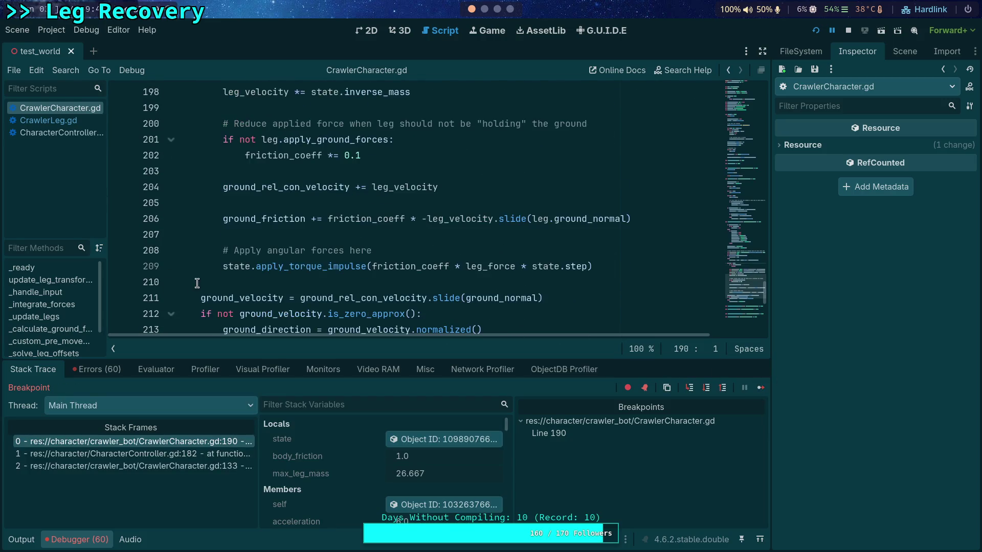
click(119, 266)
click(759, 389)
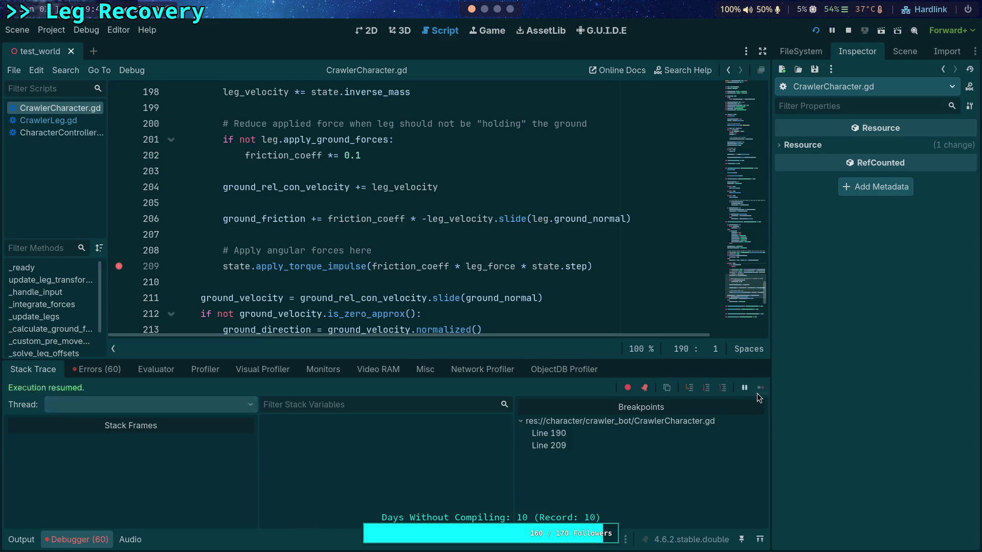
mouse_move(489, 201)
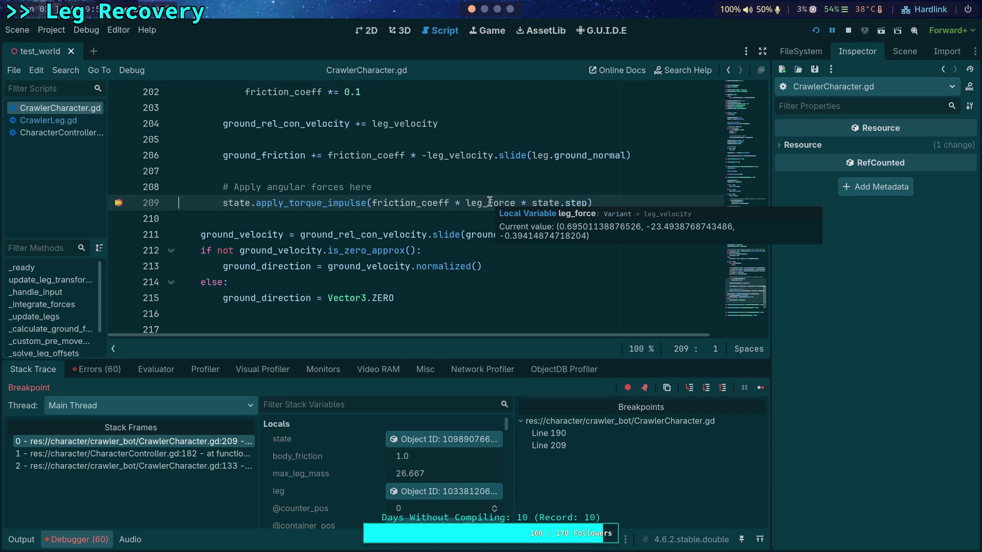
mouse_move(348, 264)
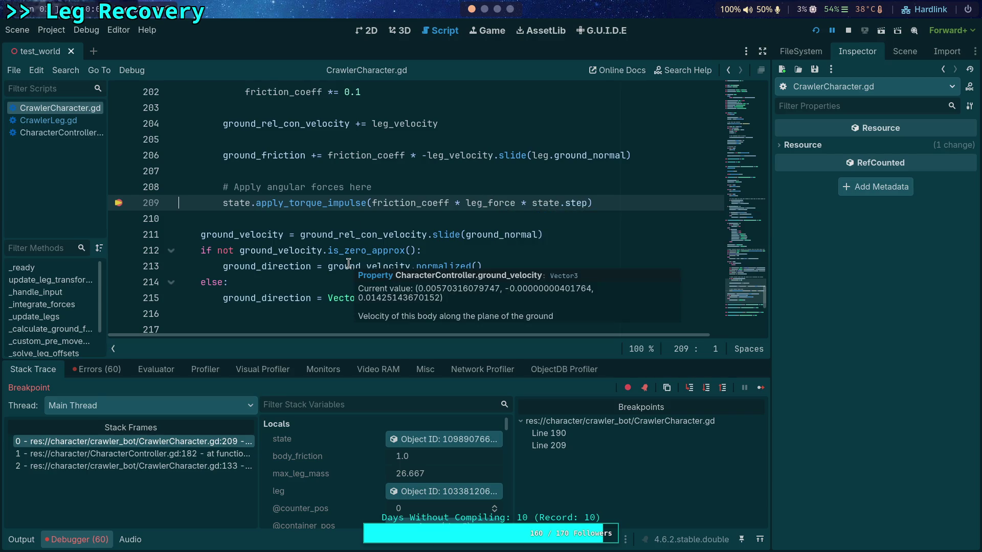